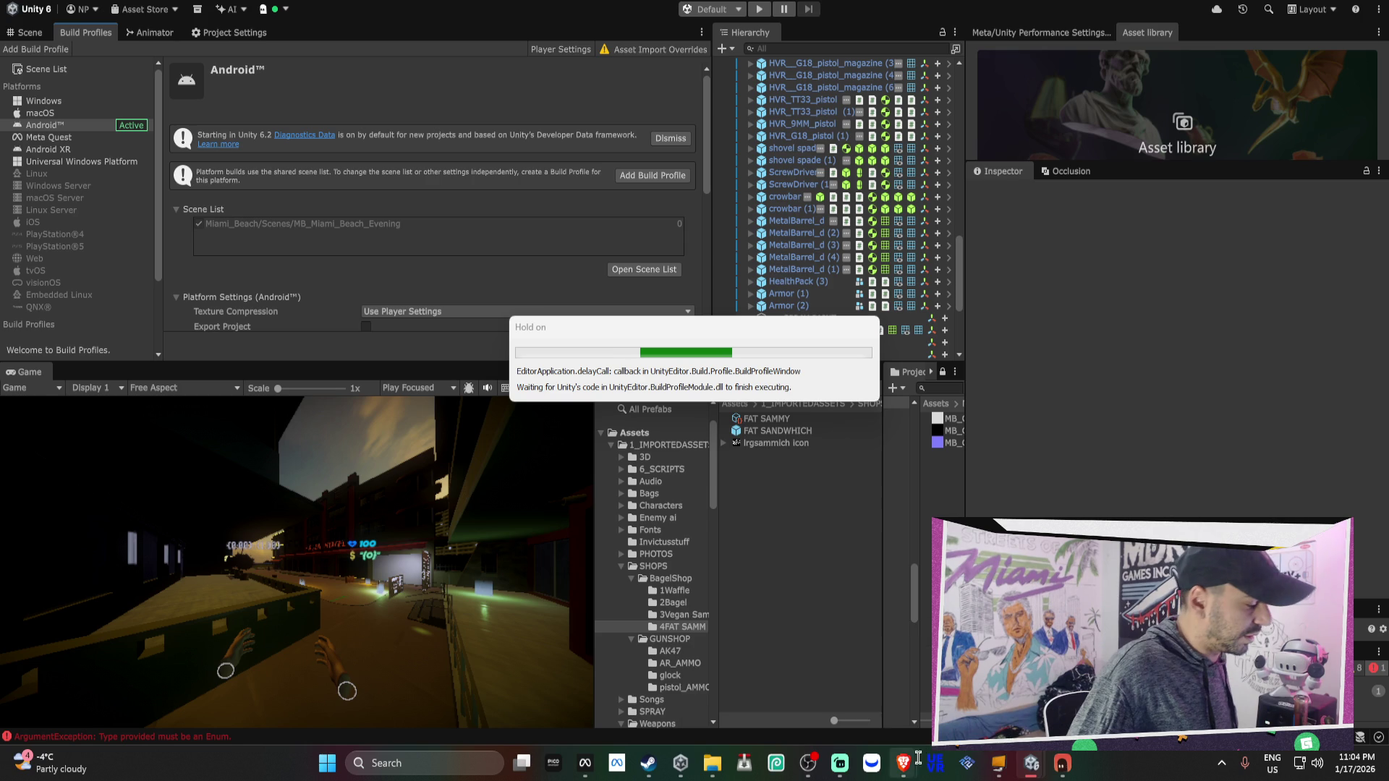
Bring the Brave New Tab window over Unity while the Android build profile processes
mouse_move(905, 769)
mouse_move(853, 680)
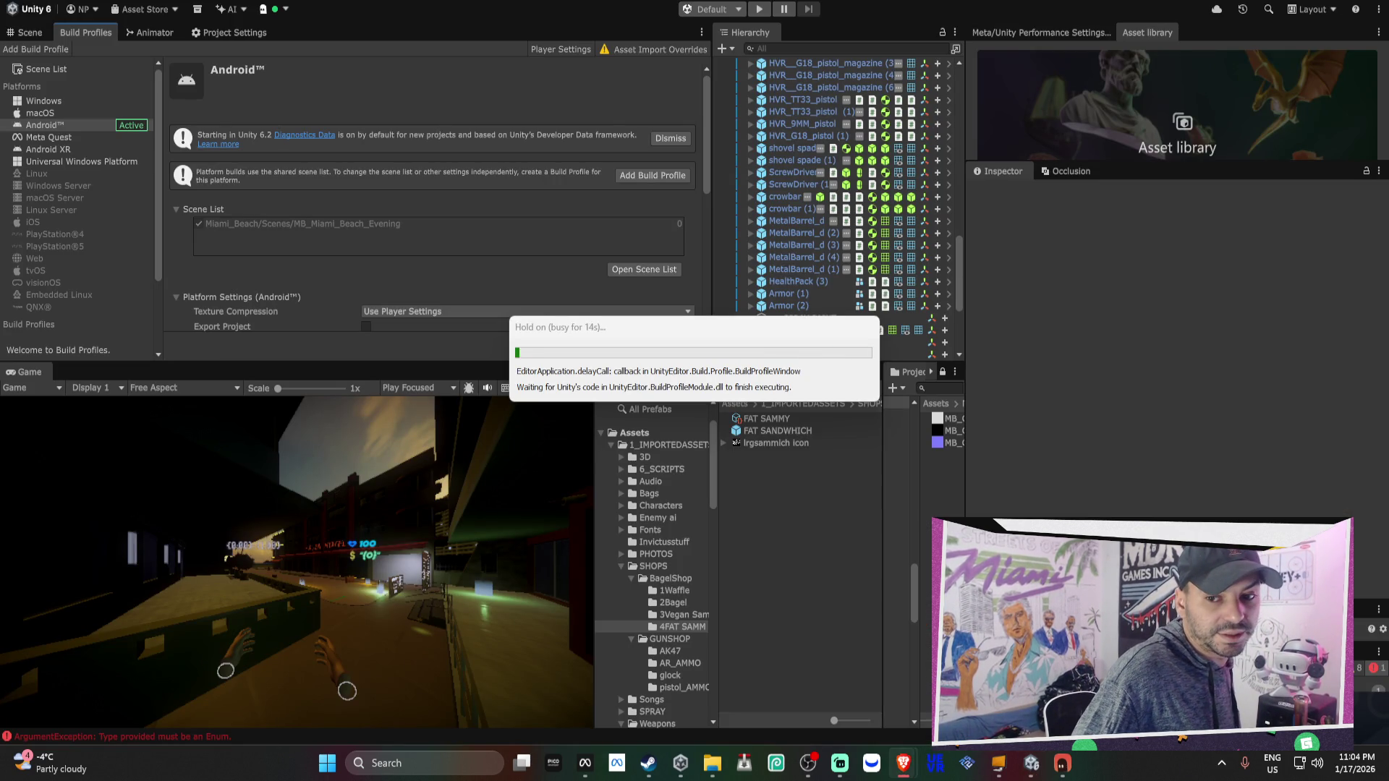
drag(979, 228, 866, 30)
Search Google for 'gta vr' and open the SideQuest Vr GTA result in a new tab
text(gta vr)
key(Return)
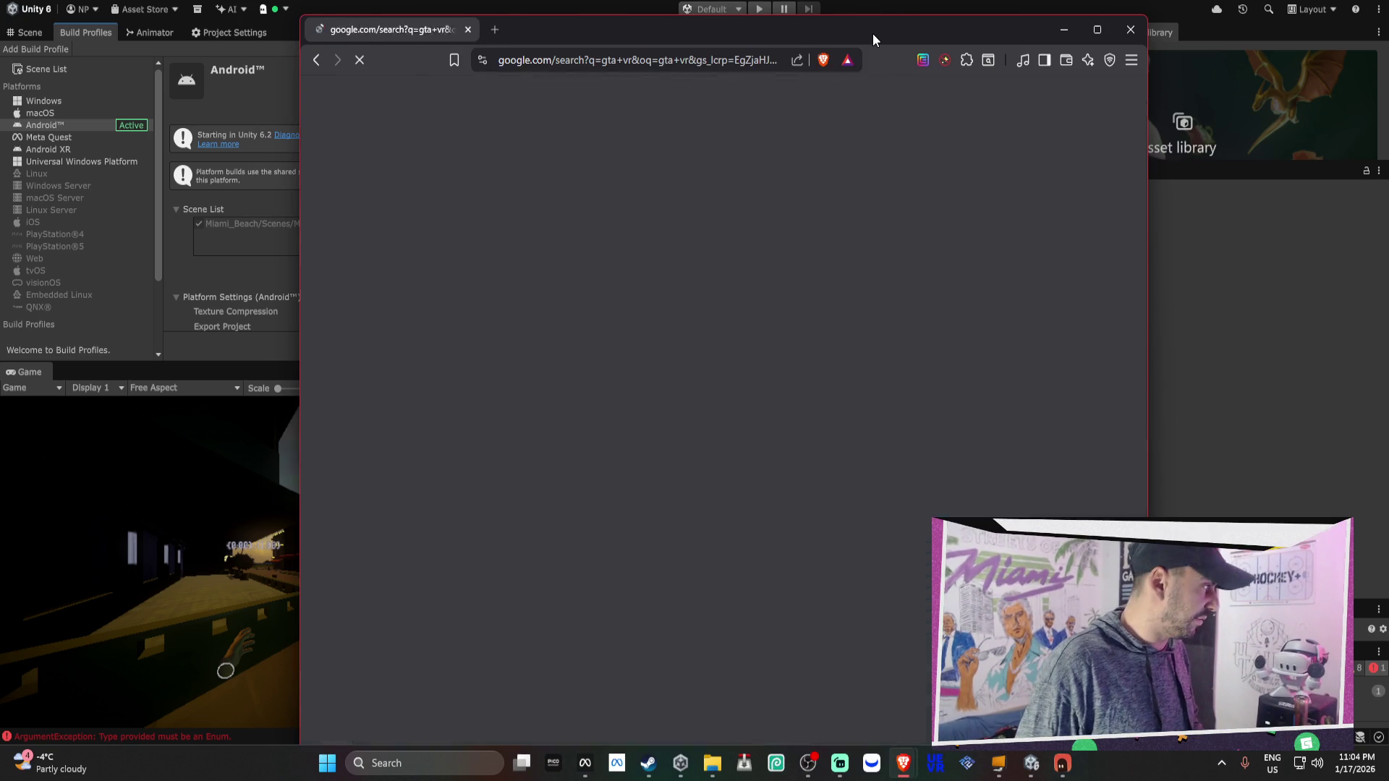
scroll(688, 350, down, 15)
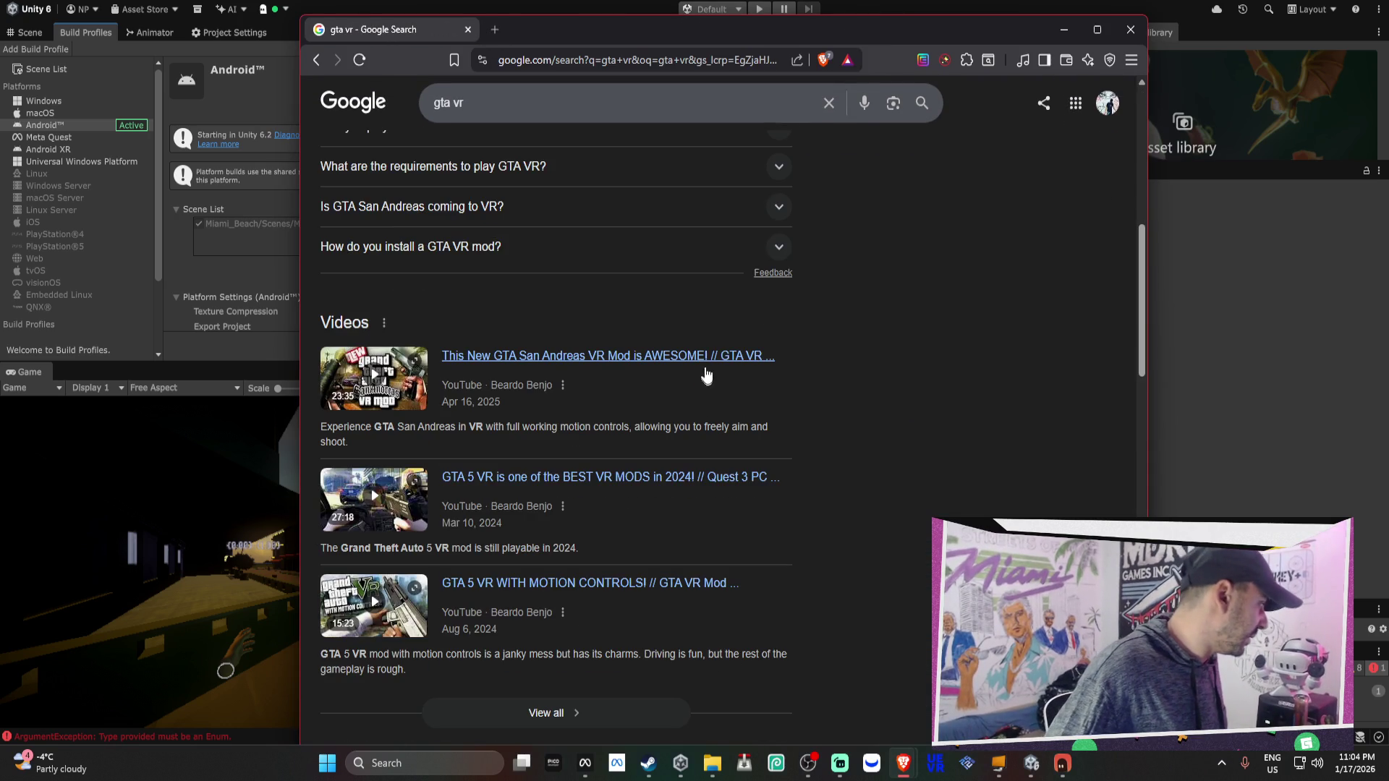
scroll(697, 345, down, 2)
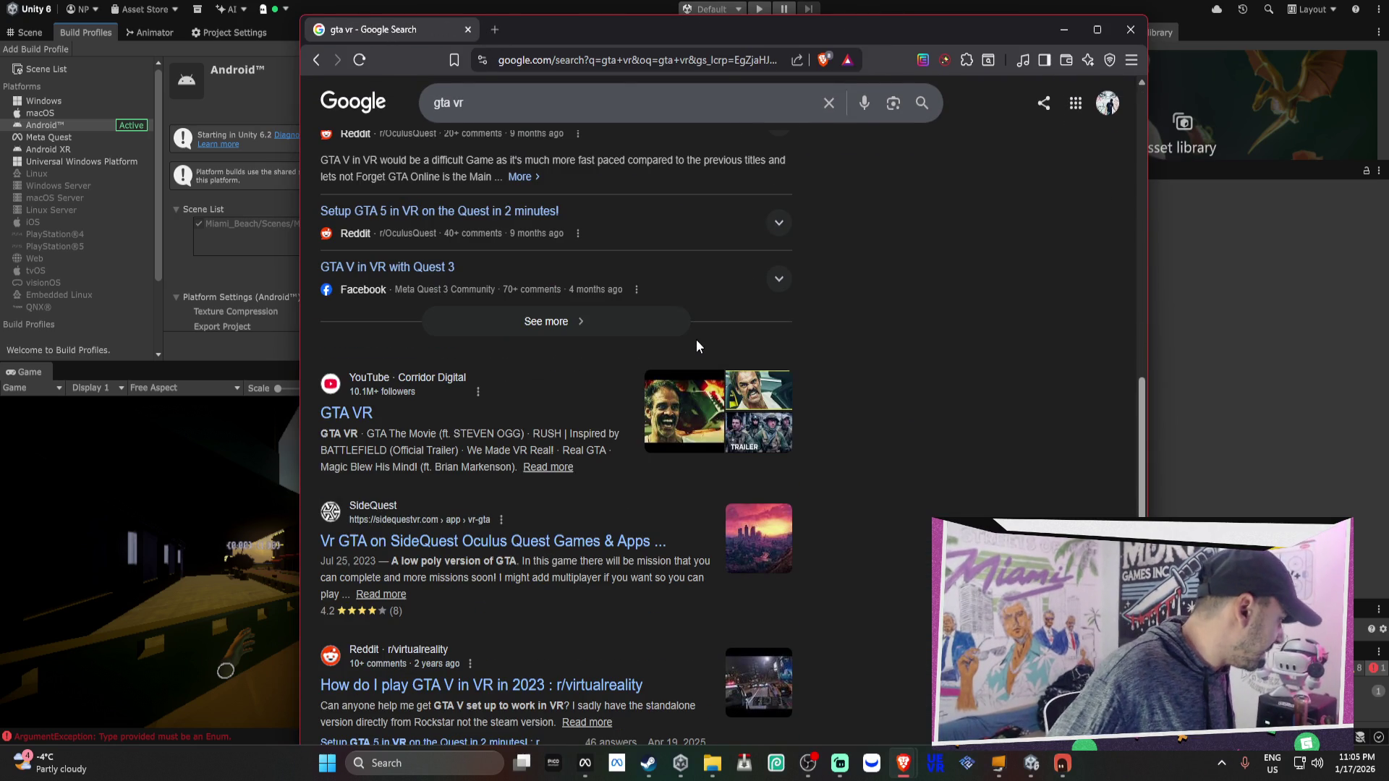
scroll(696, 346, down, 1)
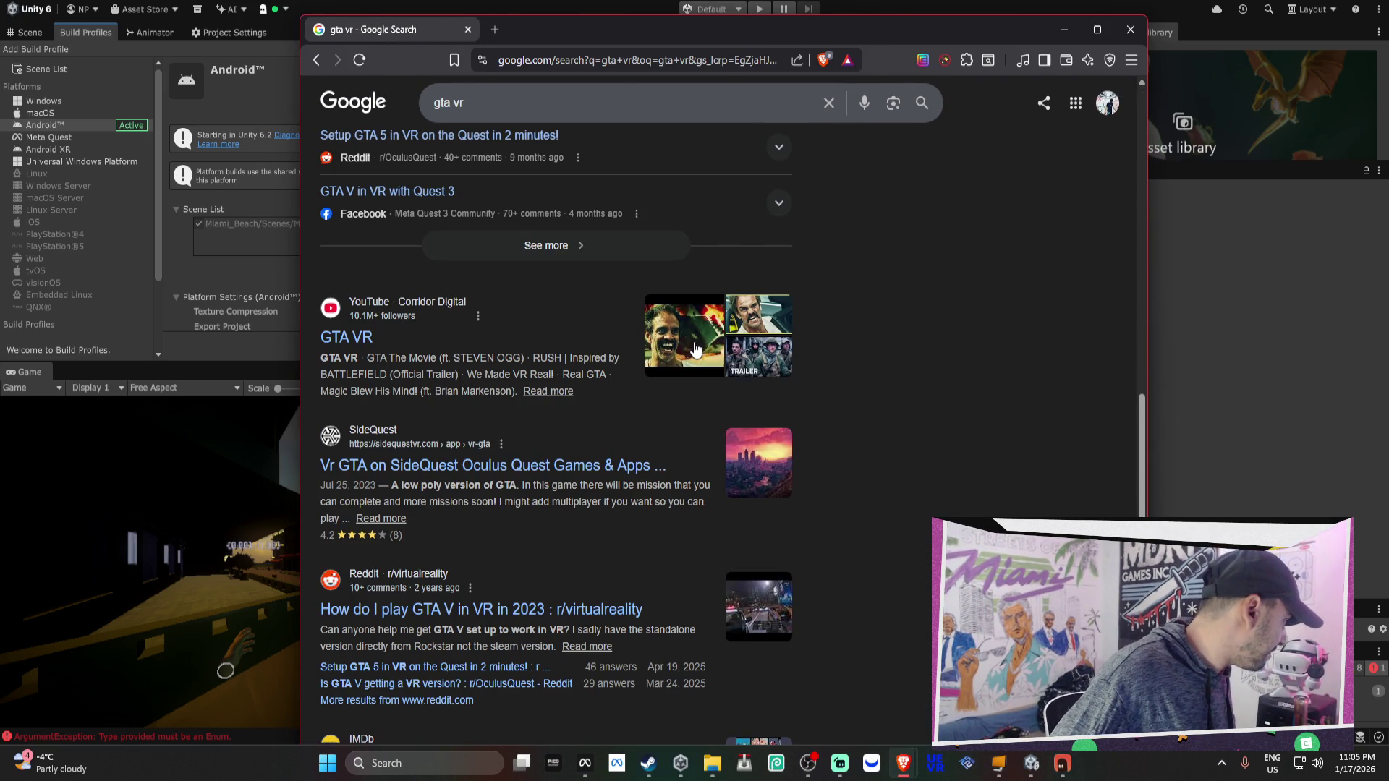
right_click(564, 474)
click(615, 484)
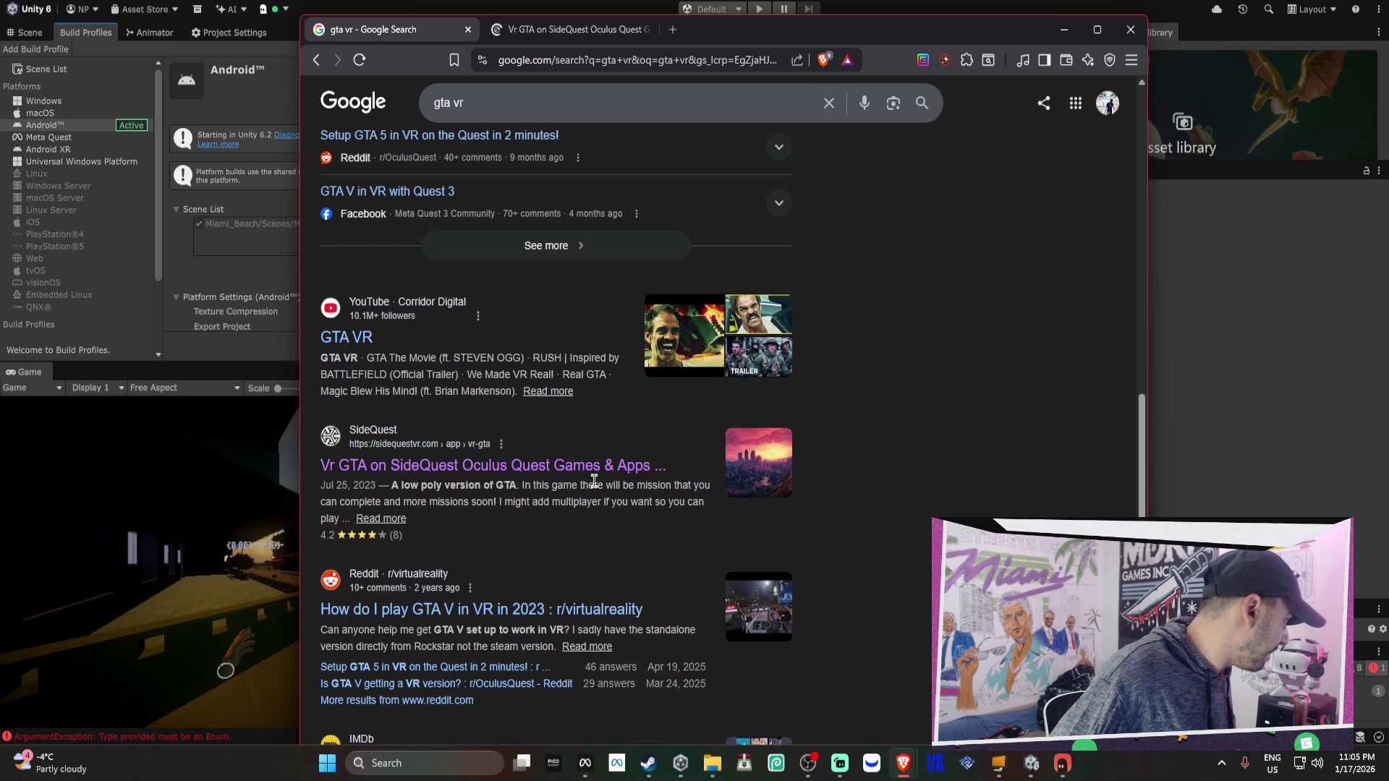
click(579, 31)
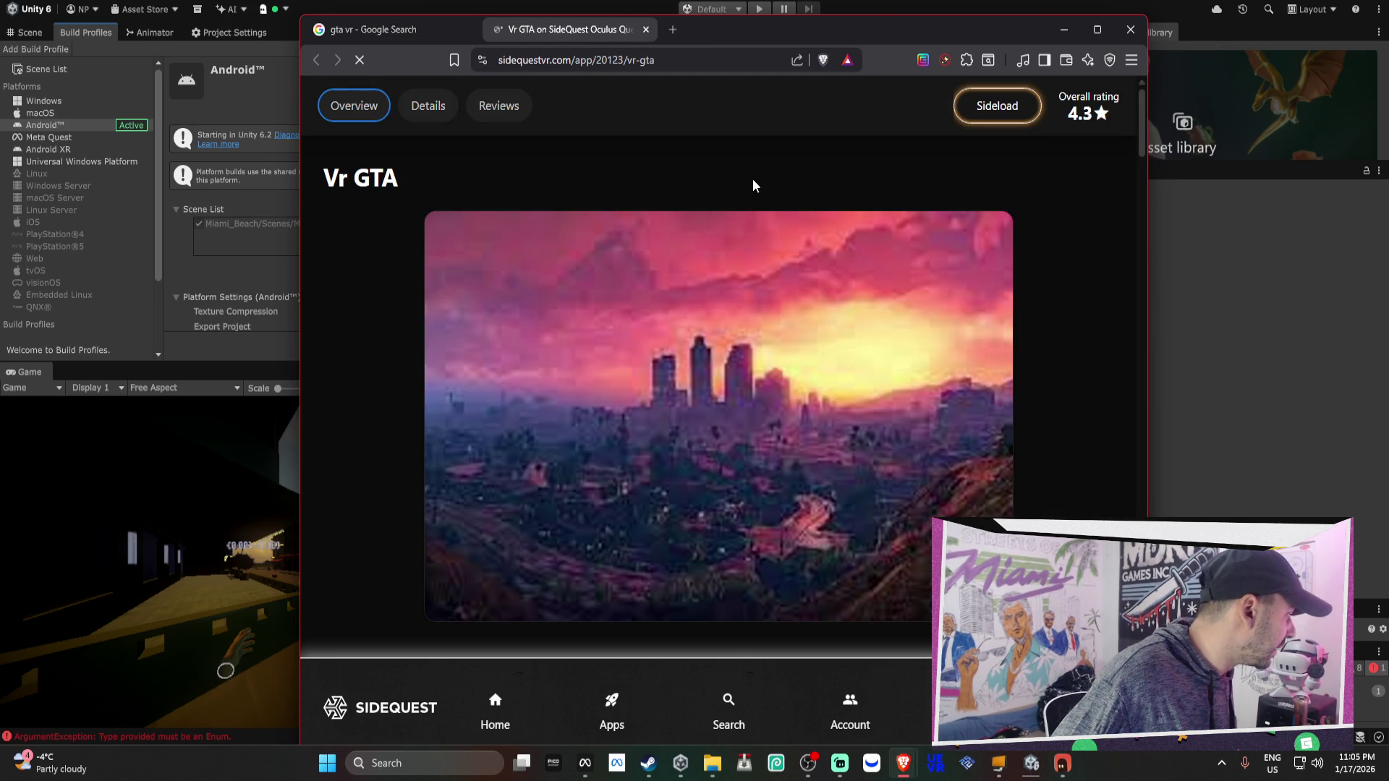
scroll(752, 181, down, 2)
scroll(725, 566, down, 5)
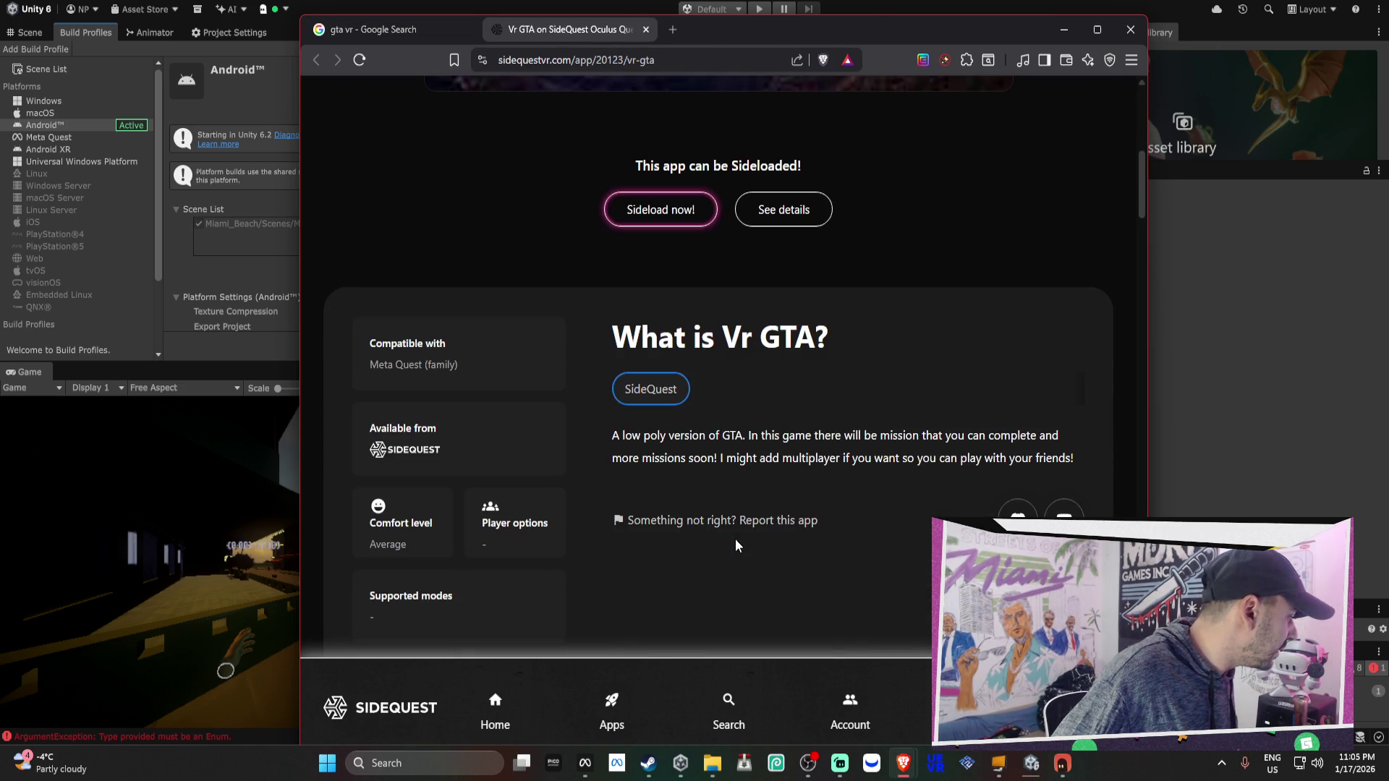
scroll(736, 539, down, 8)
scroll(736, 529, up, 13)
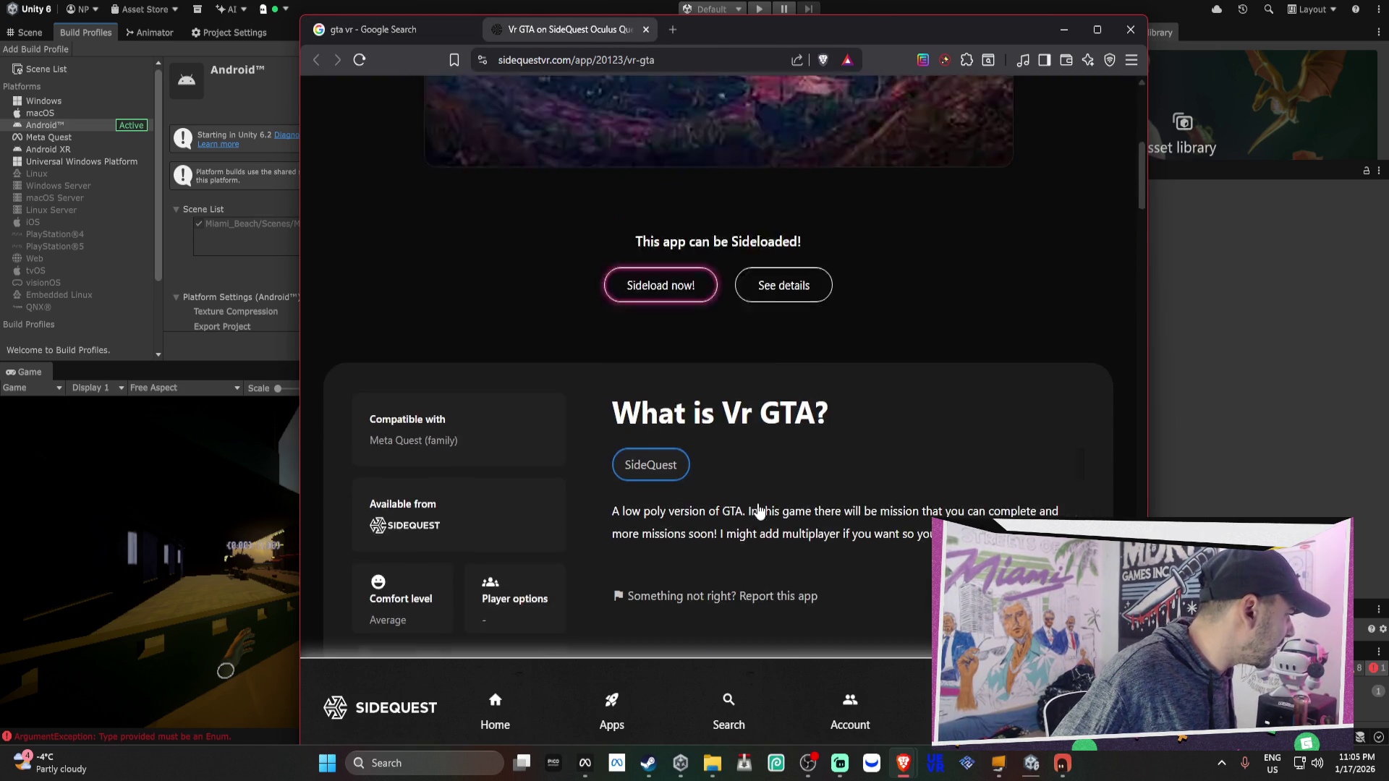
Open the 'GTA V in VR with Quest 3' community post from results page two, then a blank tab
click(394, 30)
scroll(672, 352, down, 3)
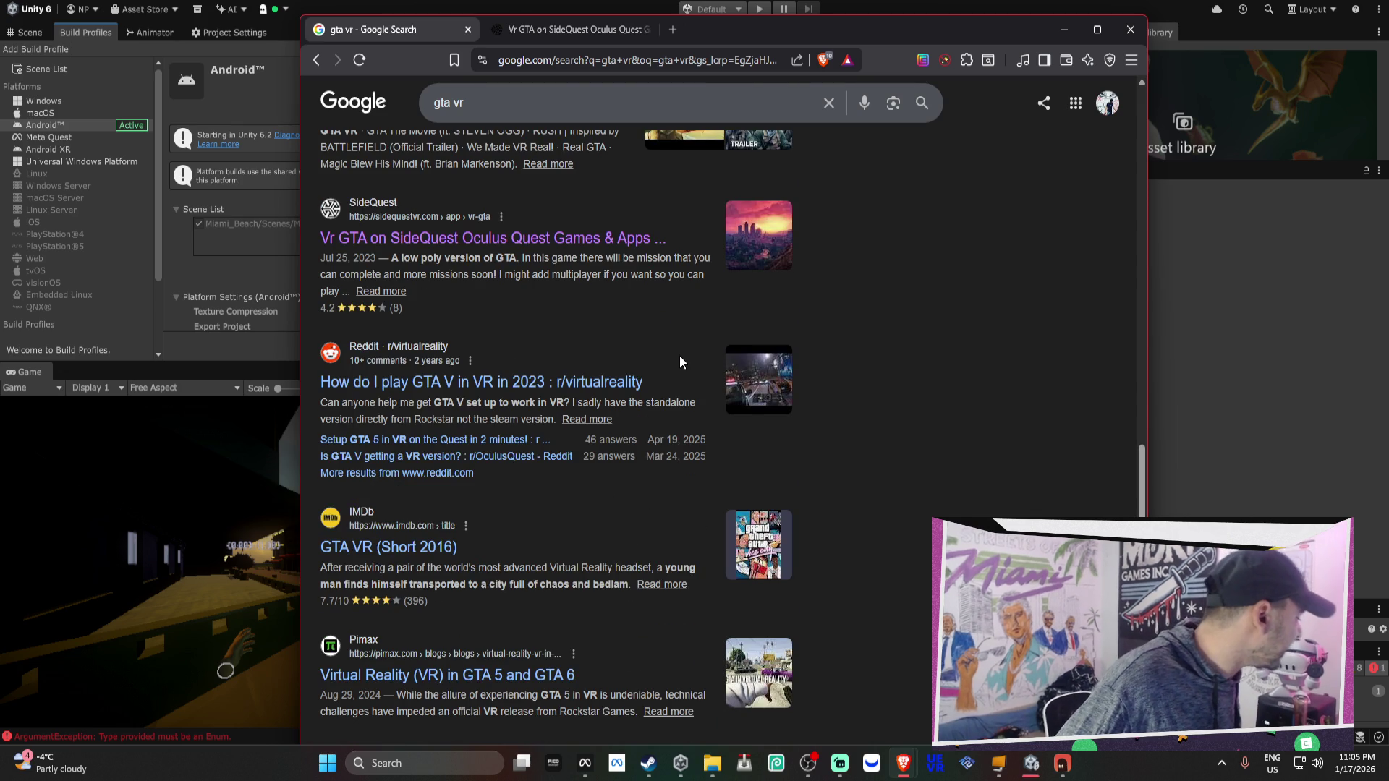
scroll(680, 361, down, 1)
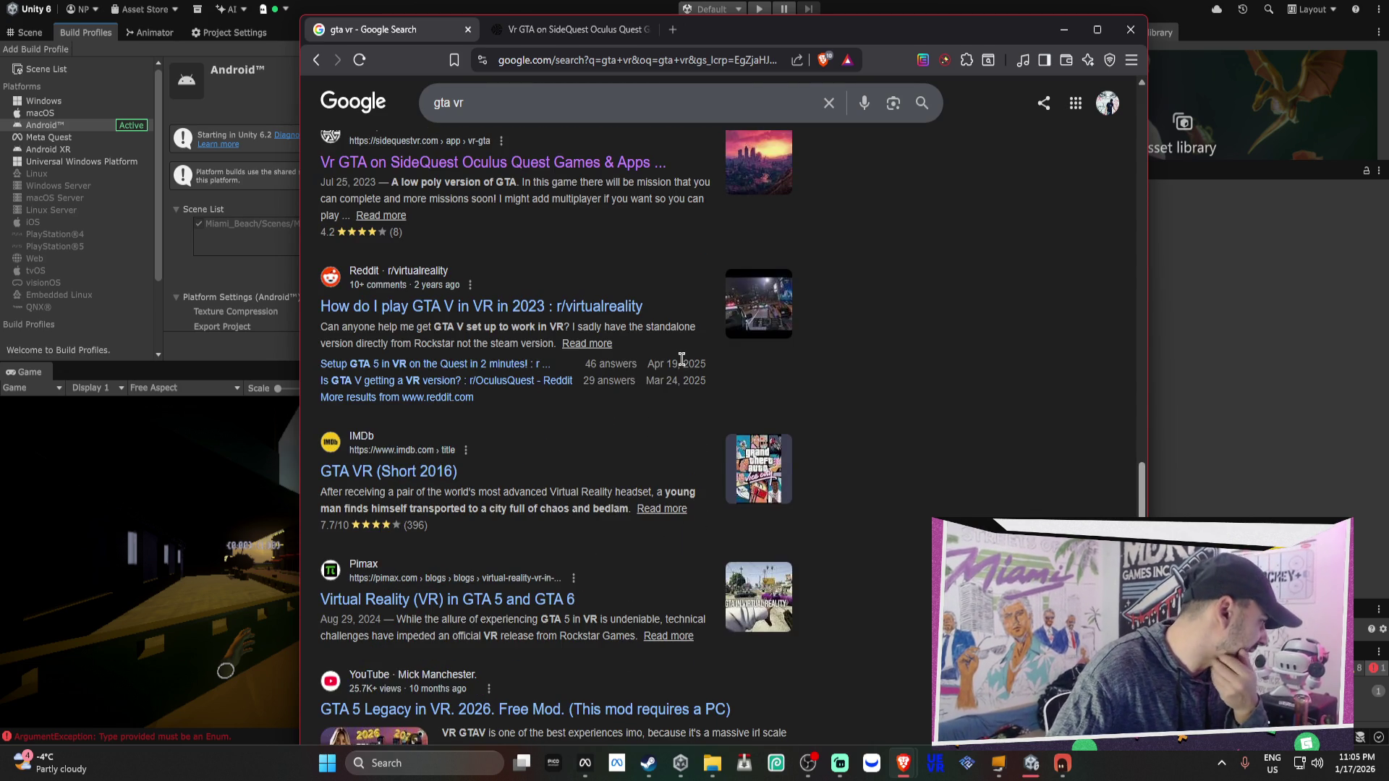
scroll(682, 360, down, 2)
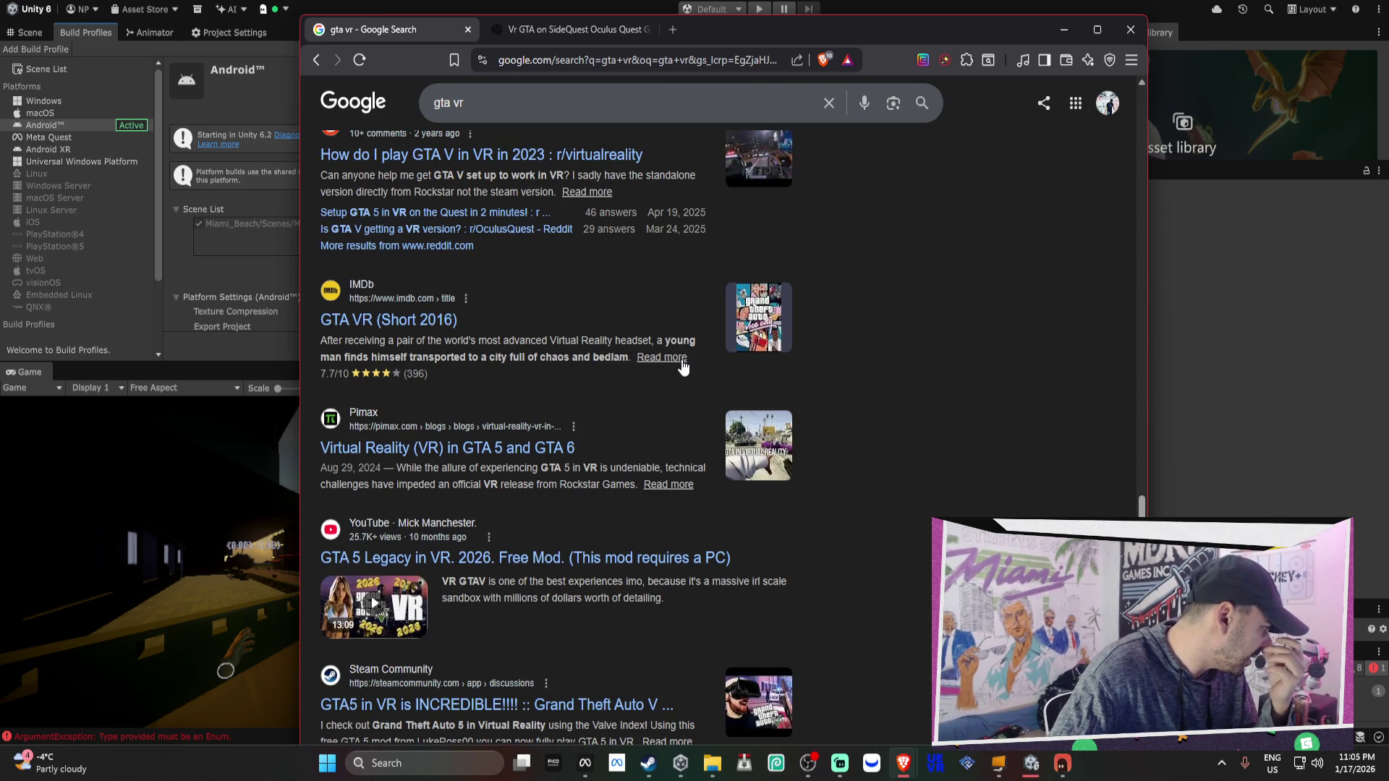
scroll(683, 368, down, 2)
scroll(681, 360, down, 2)
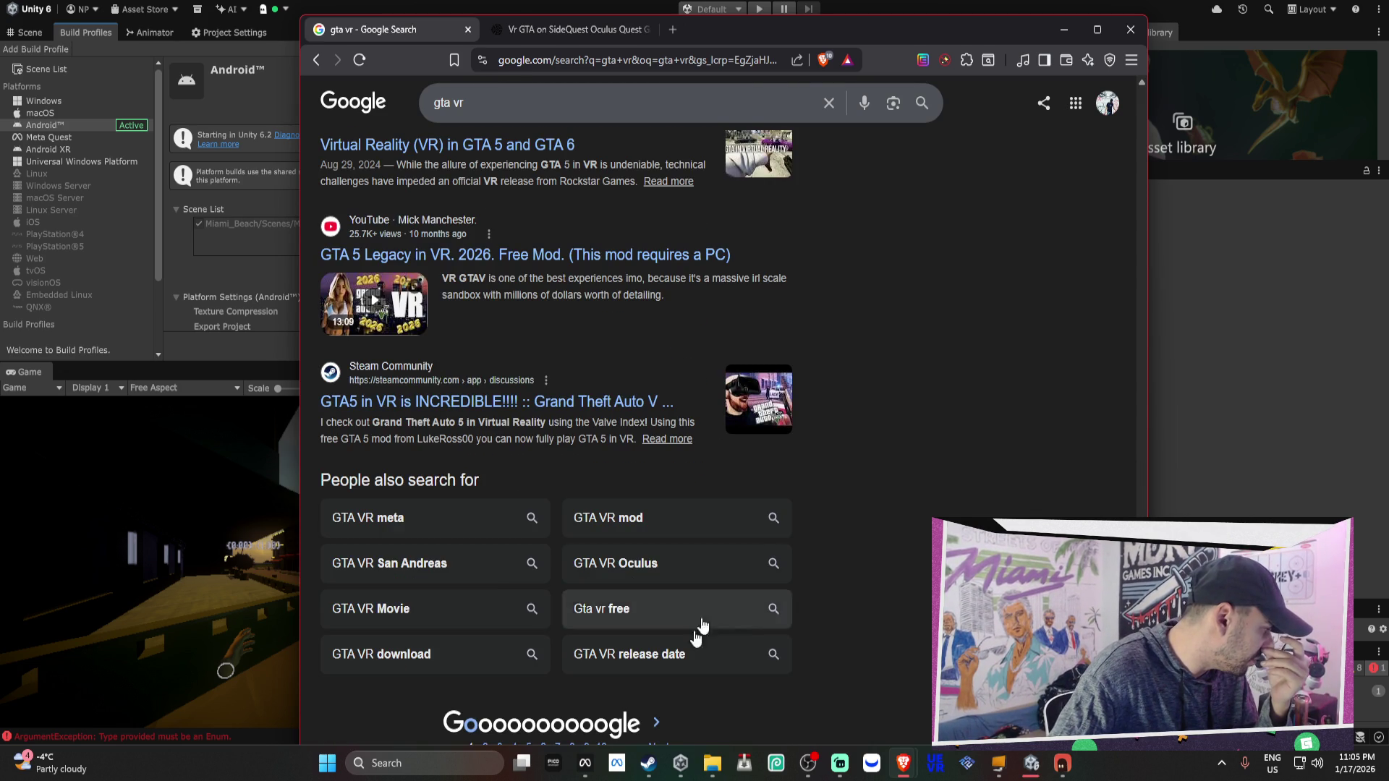
click(651, 718)
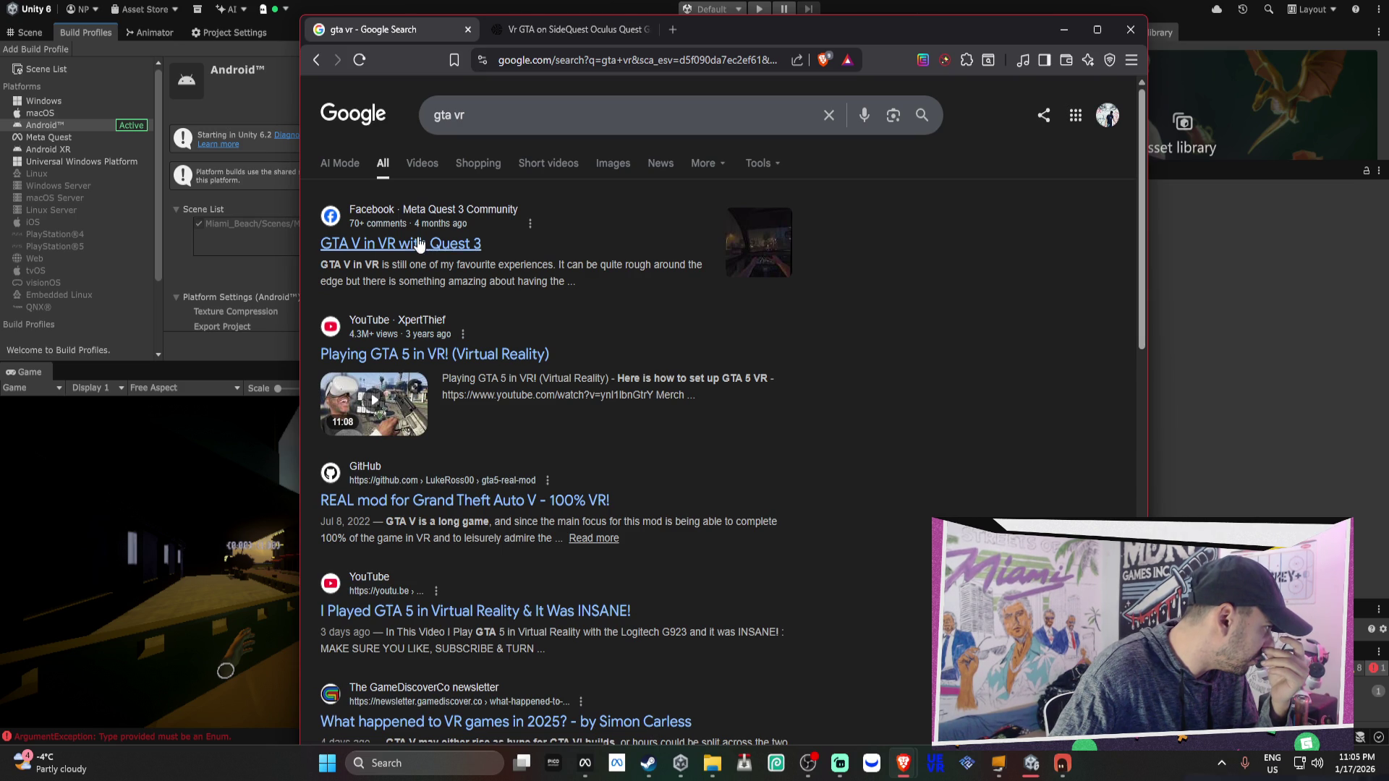
right_click(467, 246)
click(471, 257)
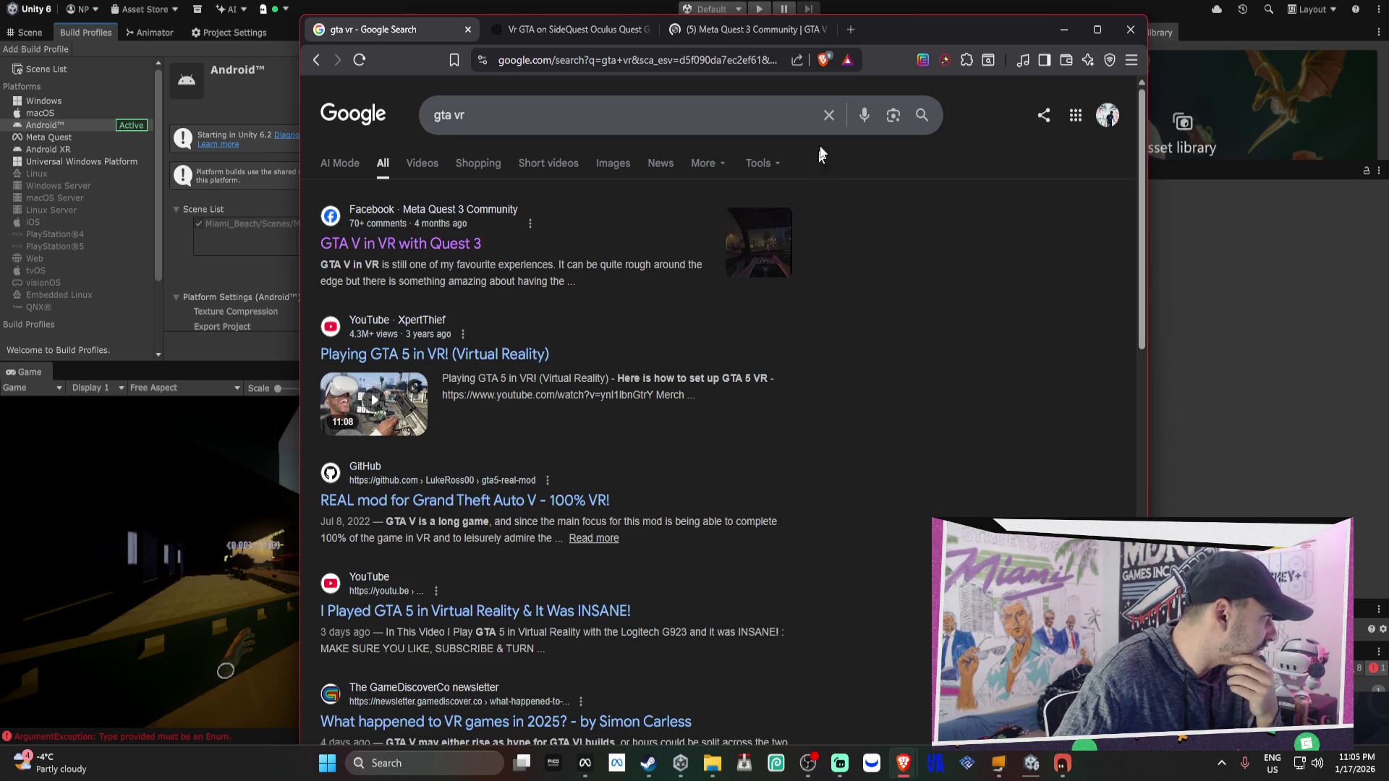
click(858, 23)
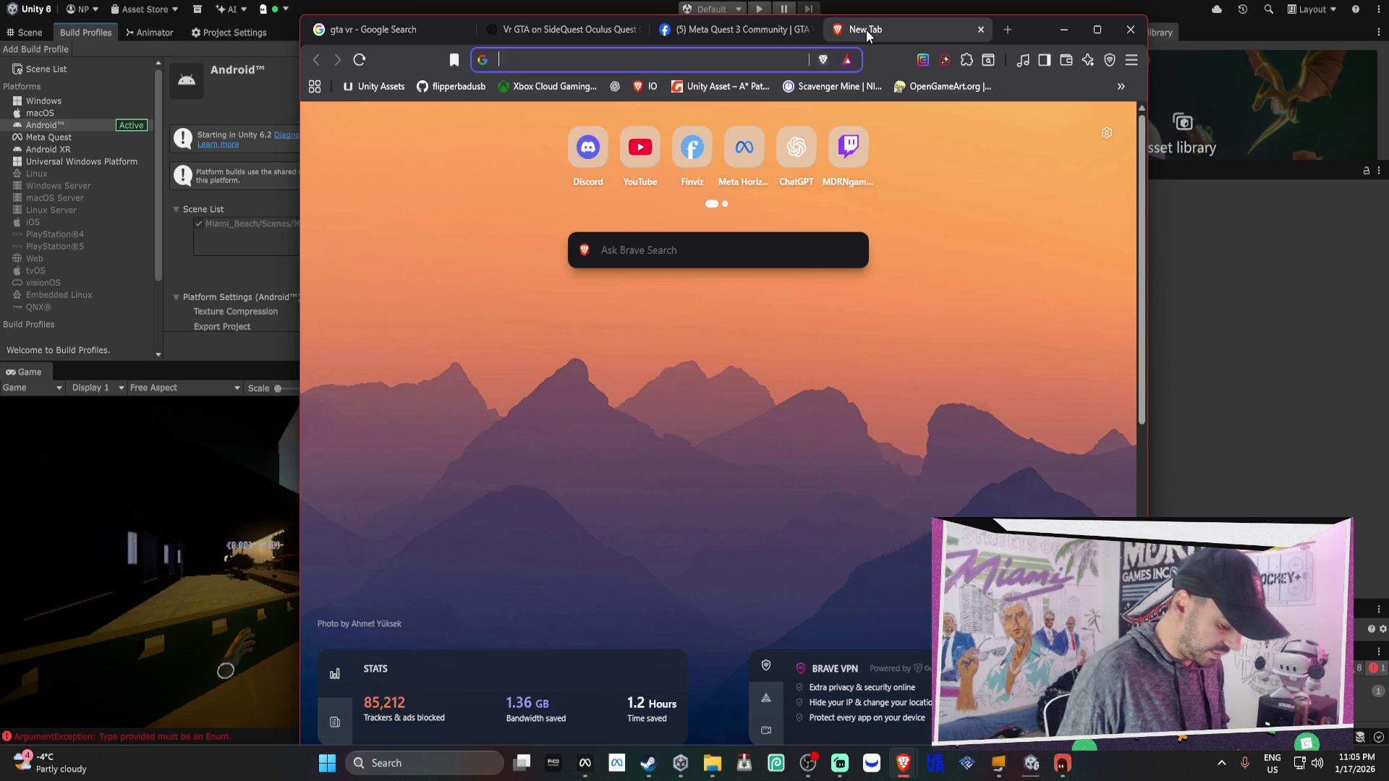
Search for 'vipe vice' to reach the Viper Vice store page
text(vipe c)
key(BackSpace)
text(vice)
key(Return)
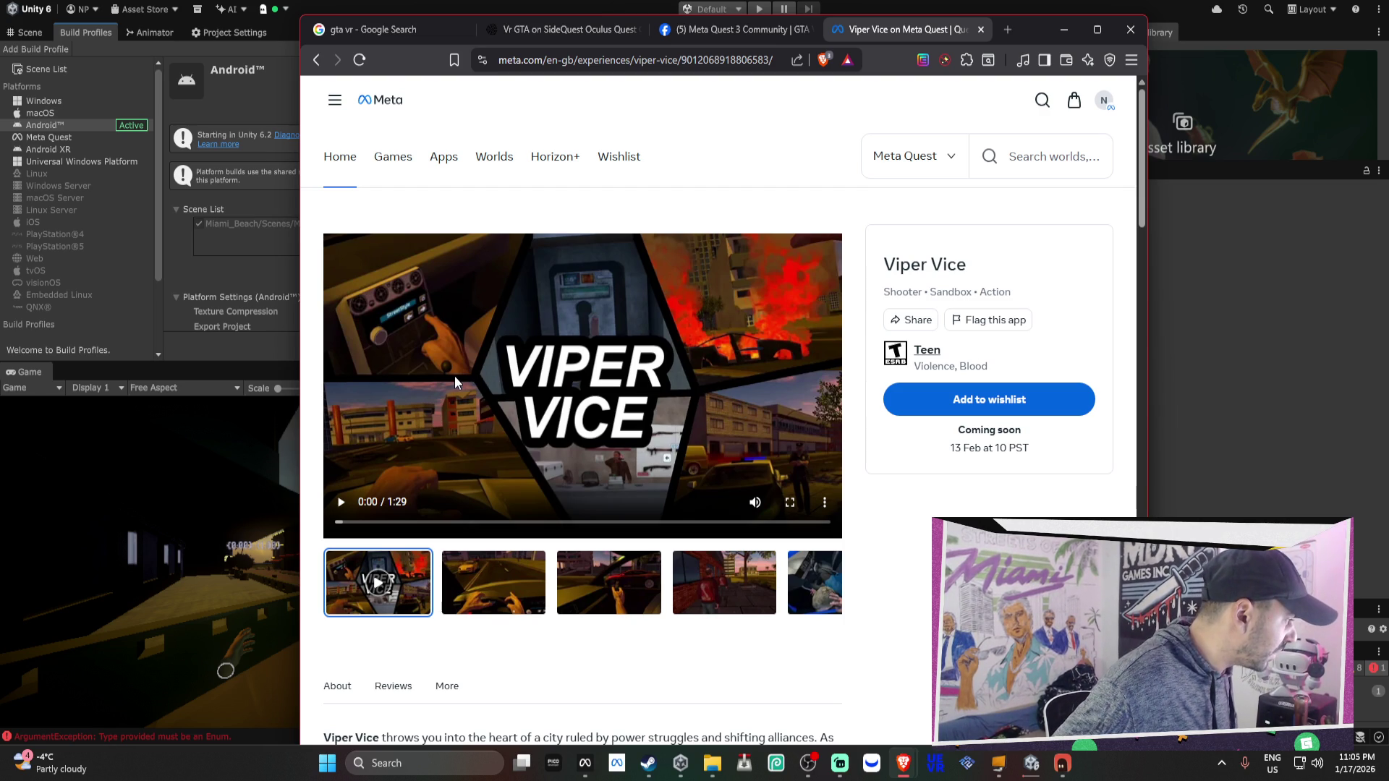
Expand the Viper Vice description and play its gameplay trailer full screen
scroll(456, 492, down, 3)
scroll(457, 492, down, 2)
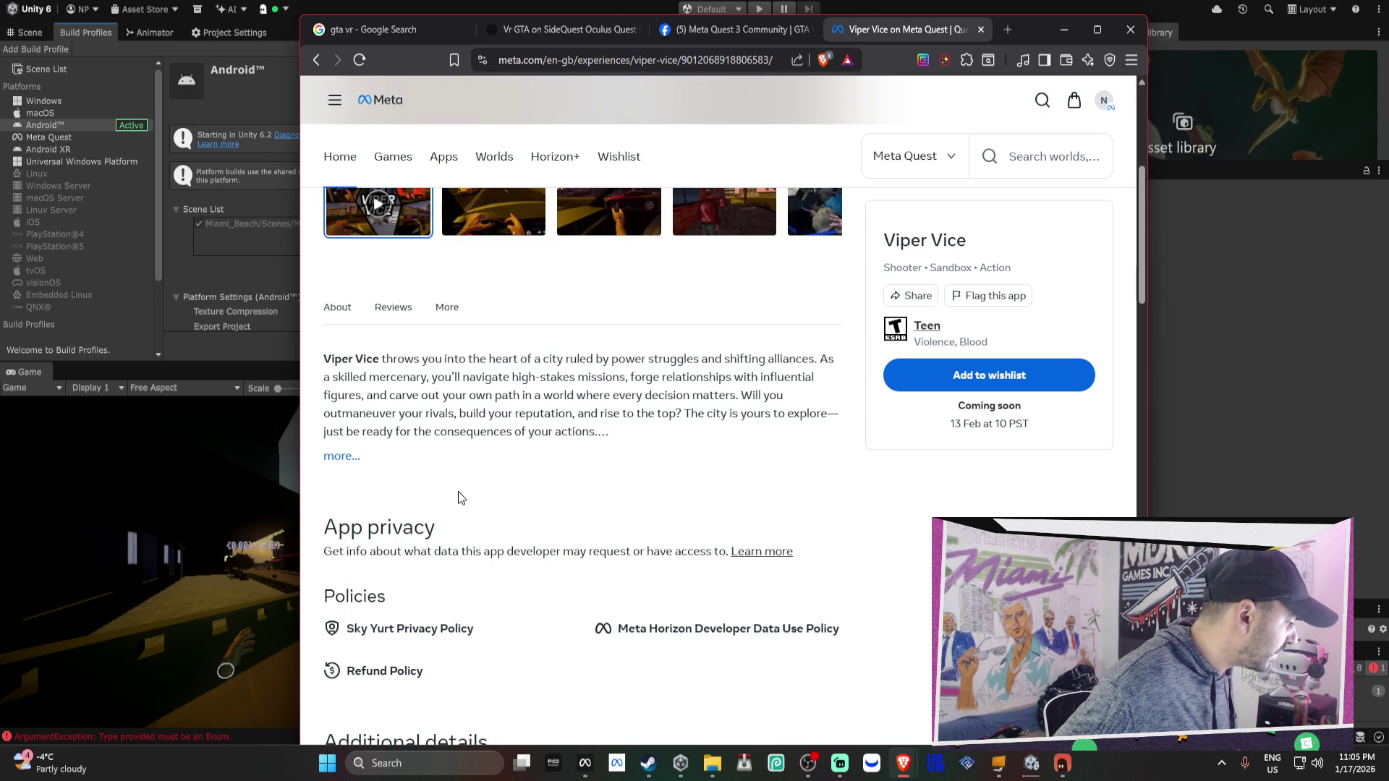
click(344, 458)
scroll(360, 456, up, 5)
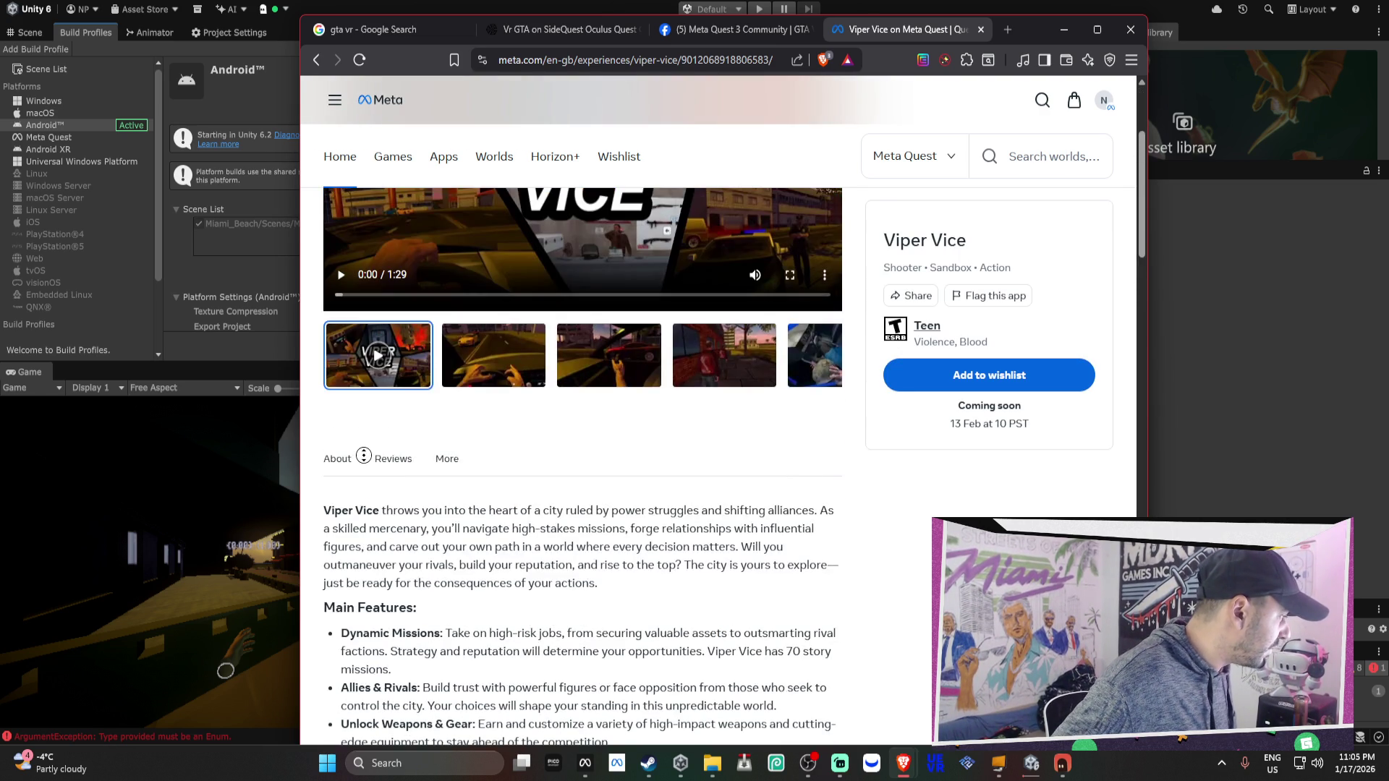
click(341, 502)
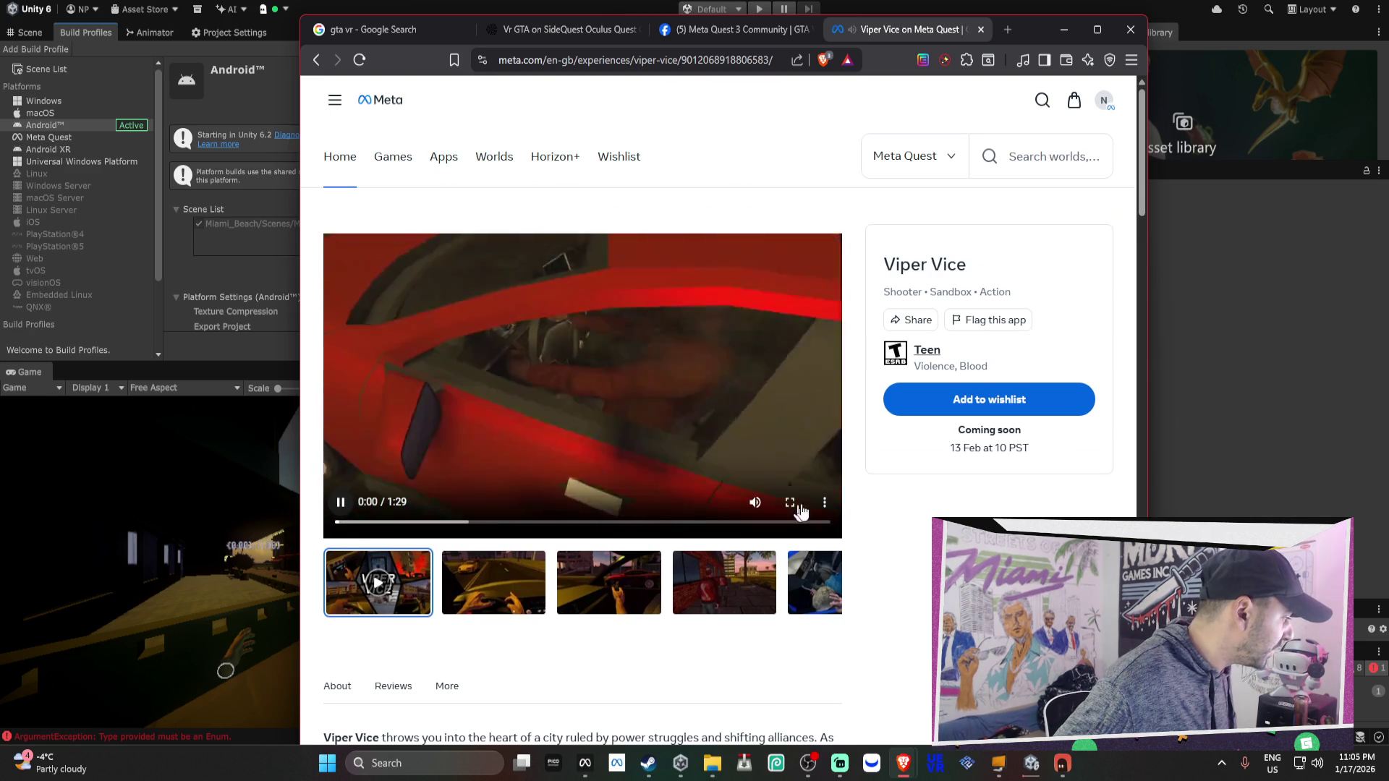
click(789, 502)
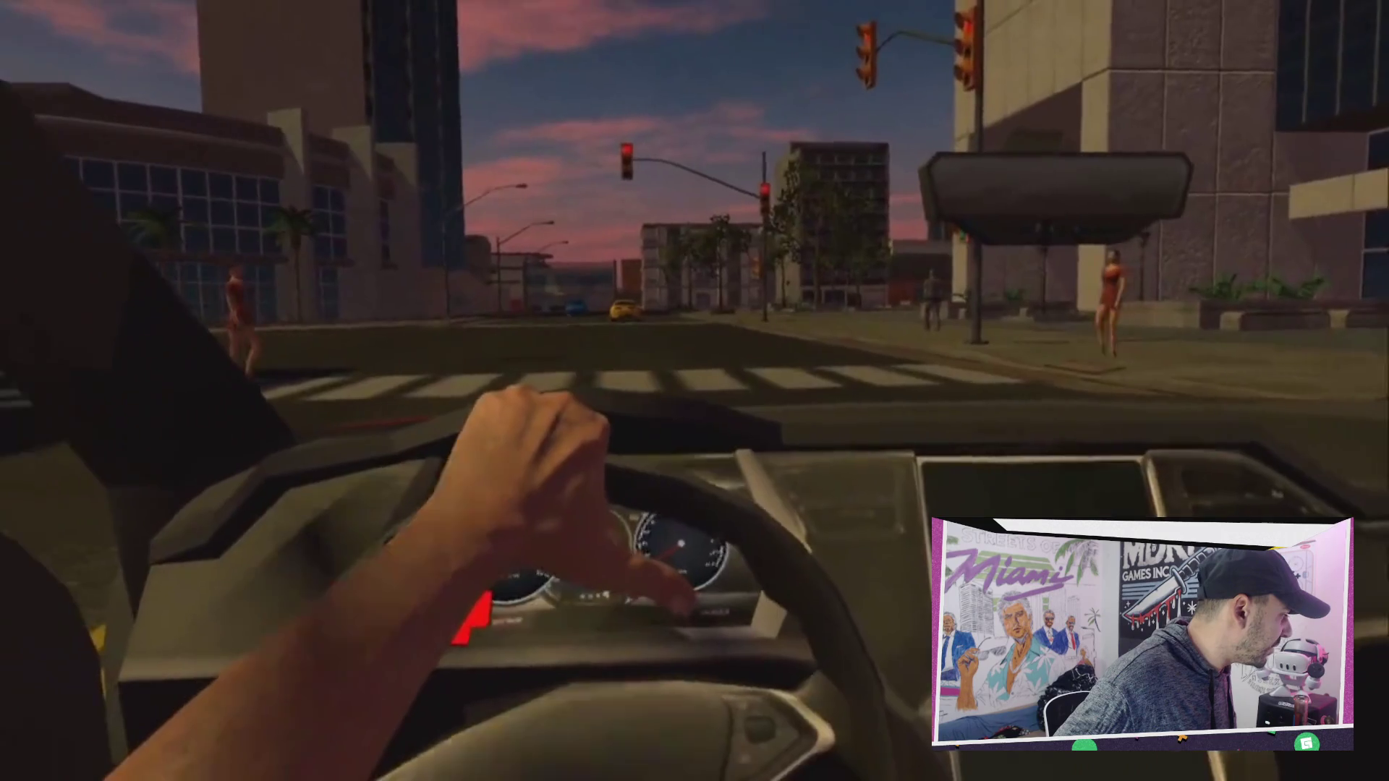
Watch the Viper Vice trailer full screen and pause it at 1:09 on the safe dial
mouse_move(679, 474)
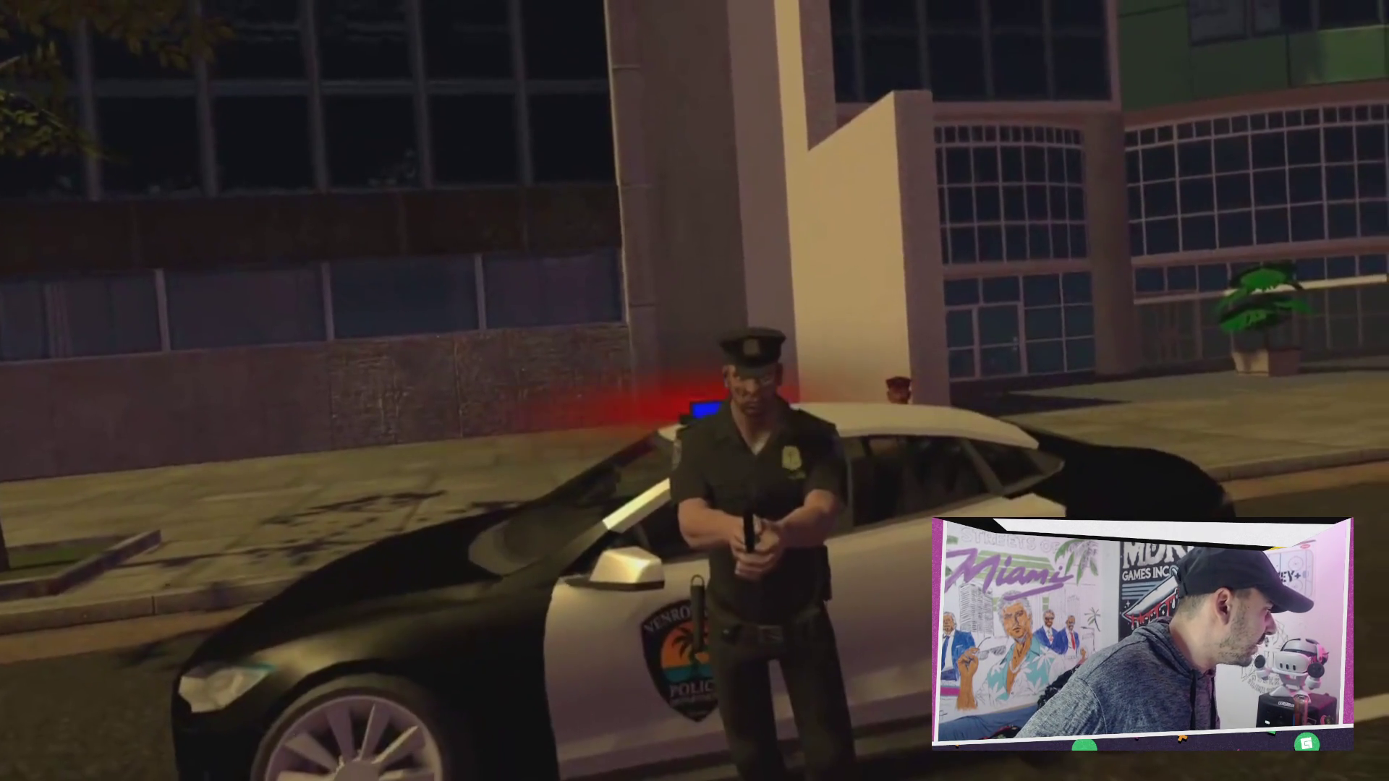
mouse_move(775, 496)
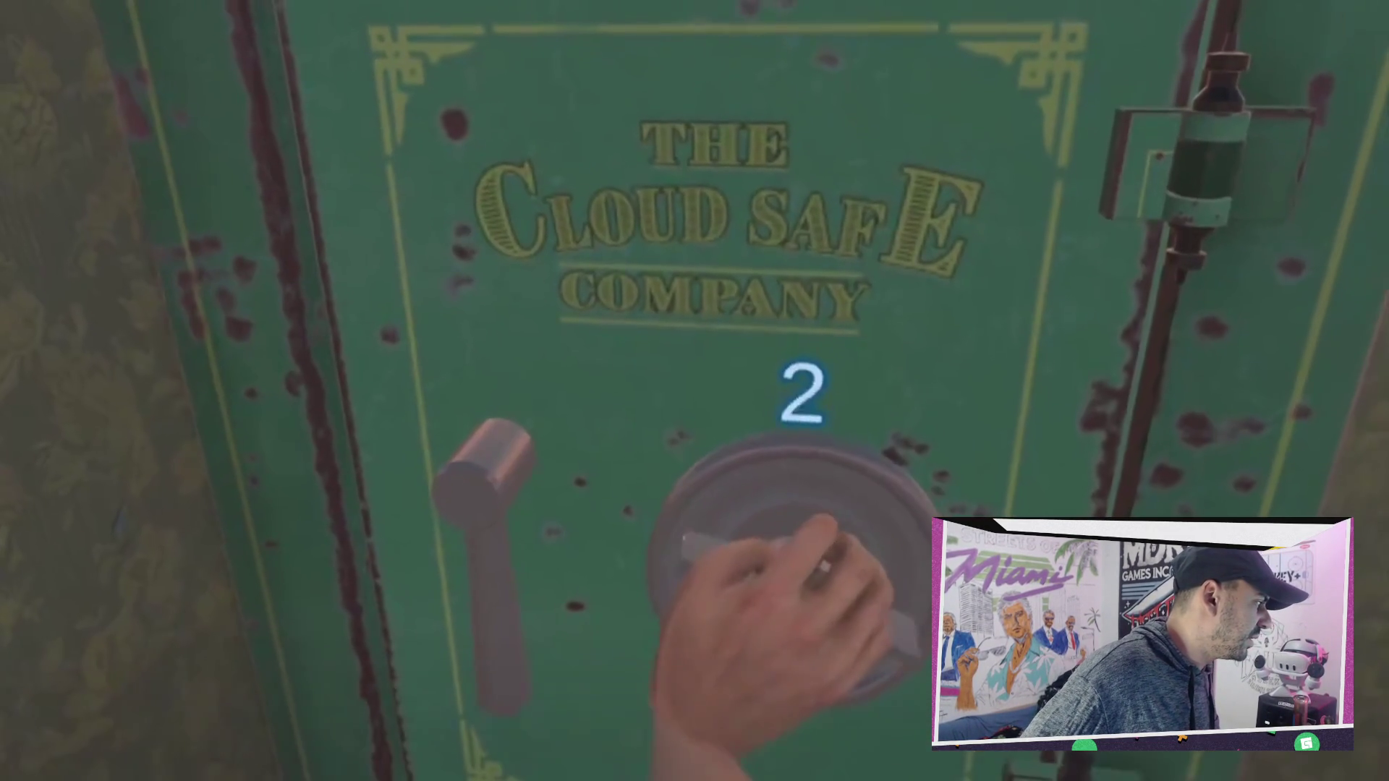
click(29, 726)
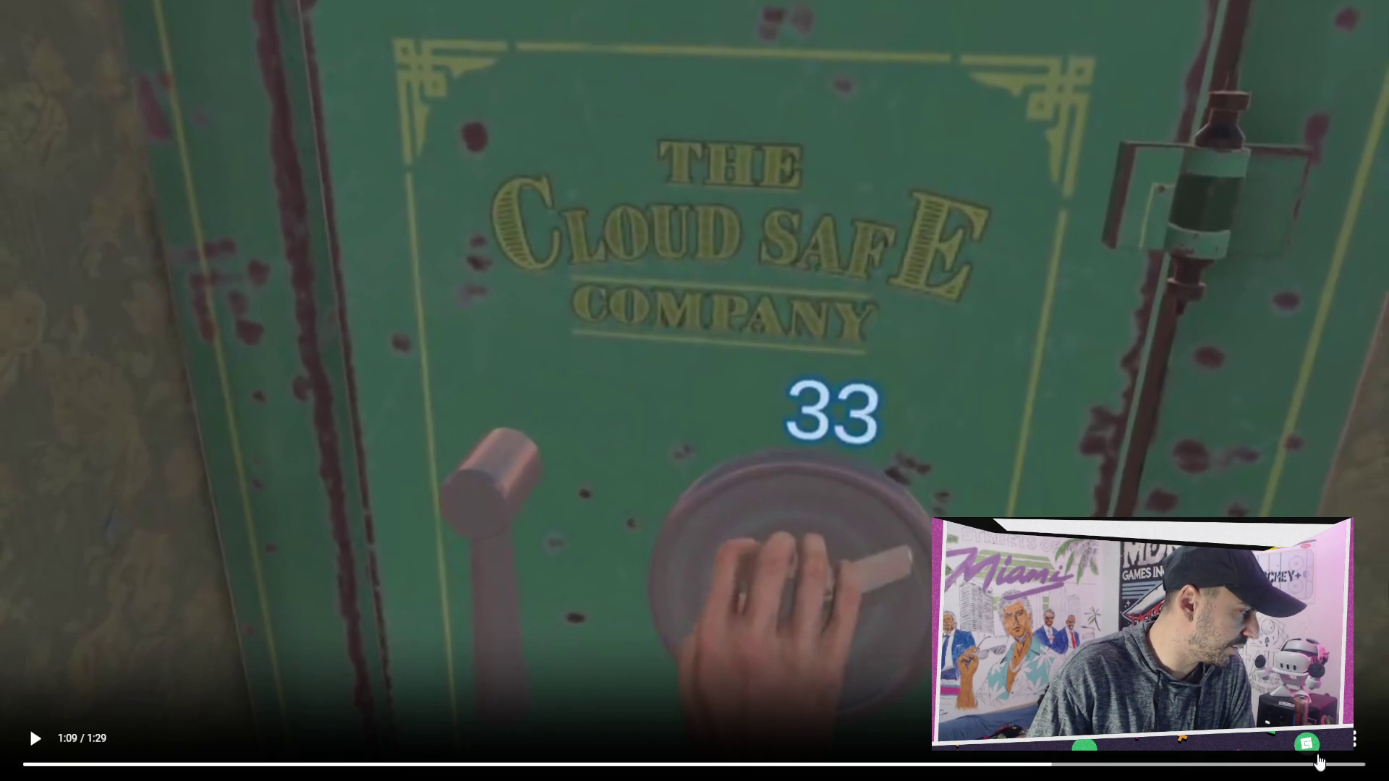
Exit full screen and scroll through the Viper Vice store page
key(Escape)
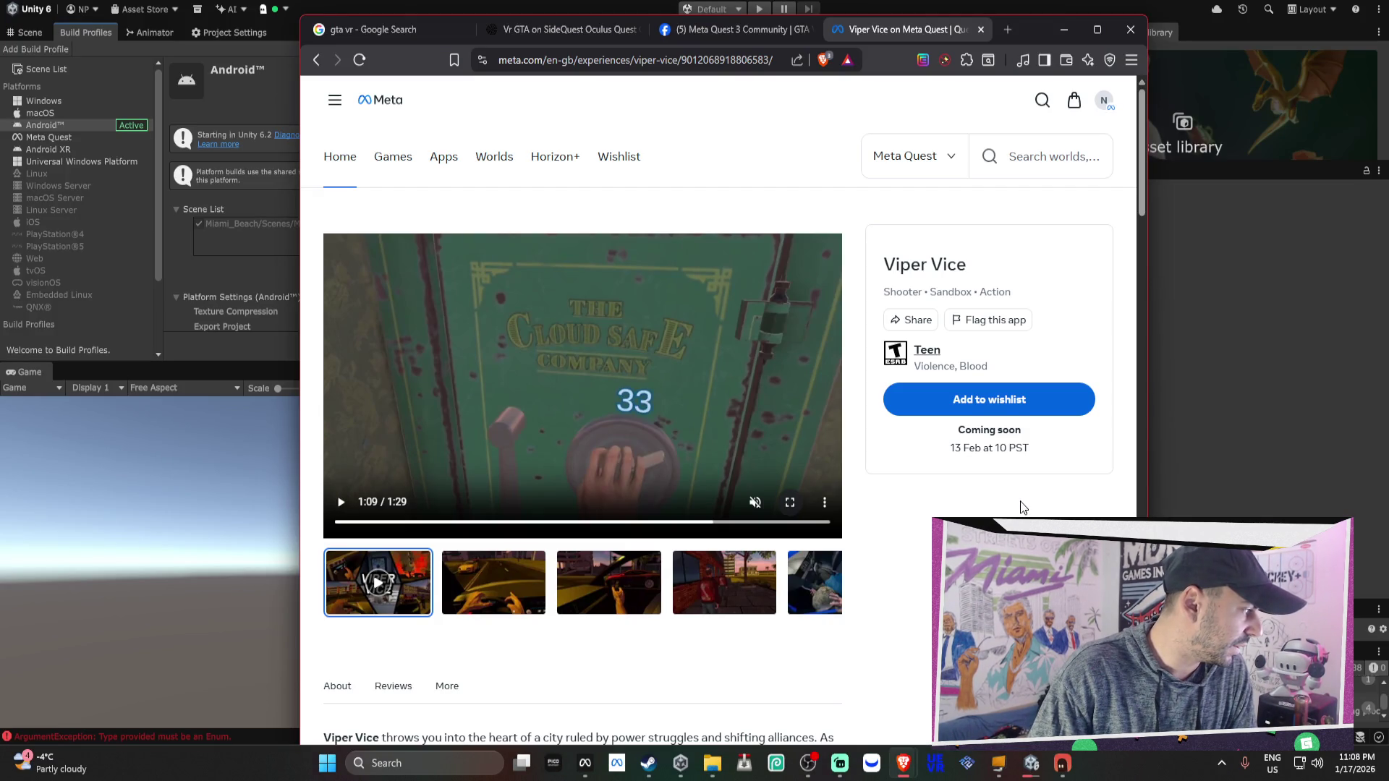
scroll(1022, 507, down, 8)
scroll(1023, 504, down, 5)
scroll(1023, 505, up, 15)
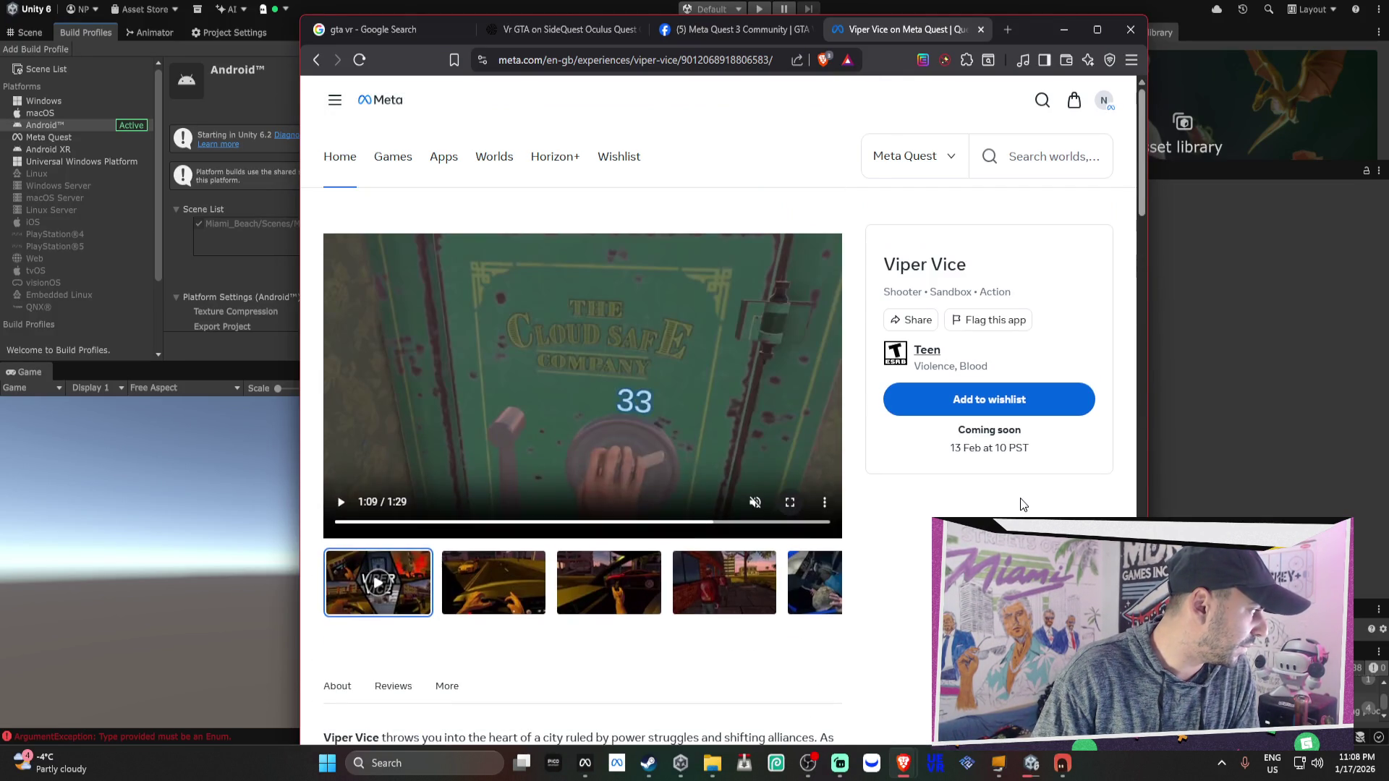
click(1008, 29)
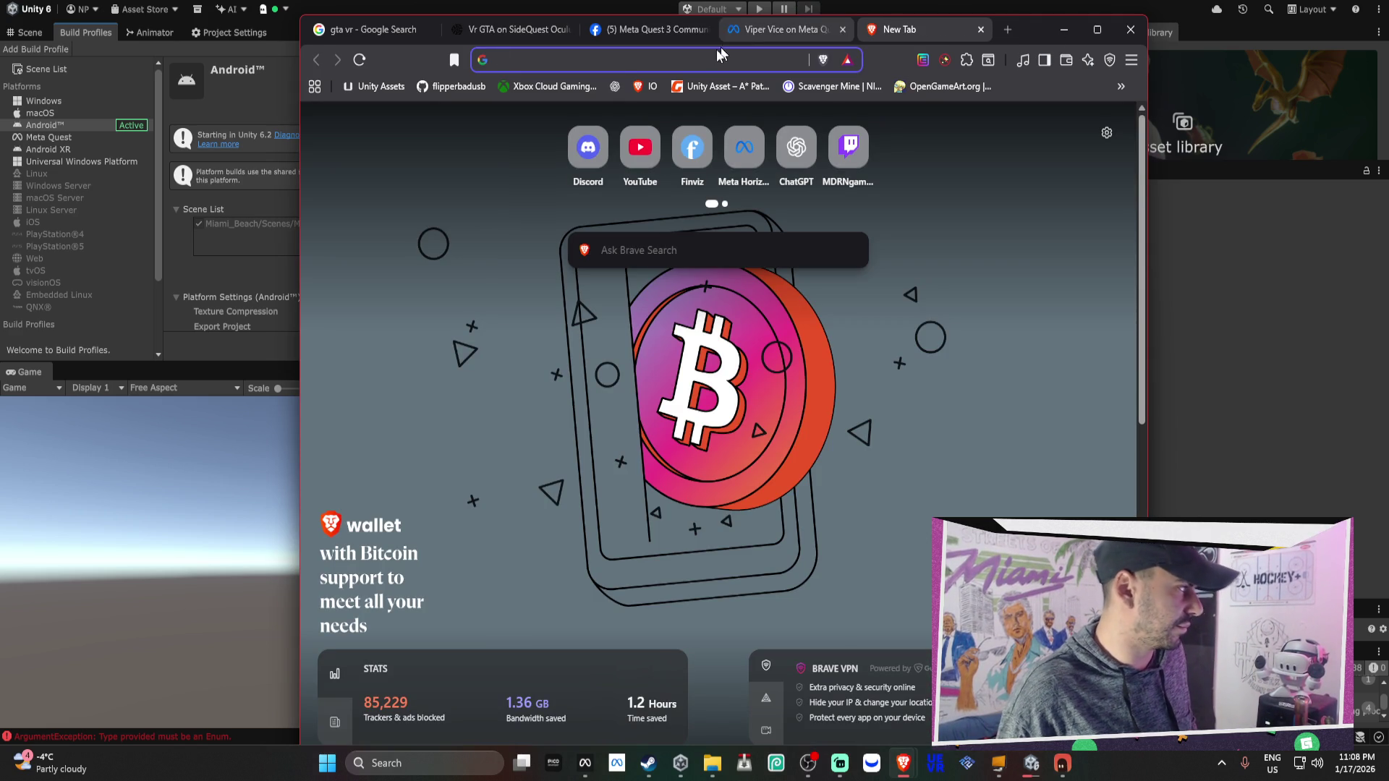
key(ctrl+w)
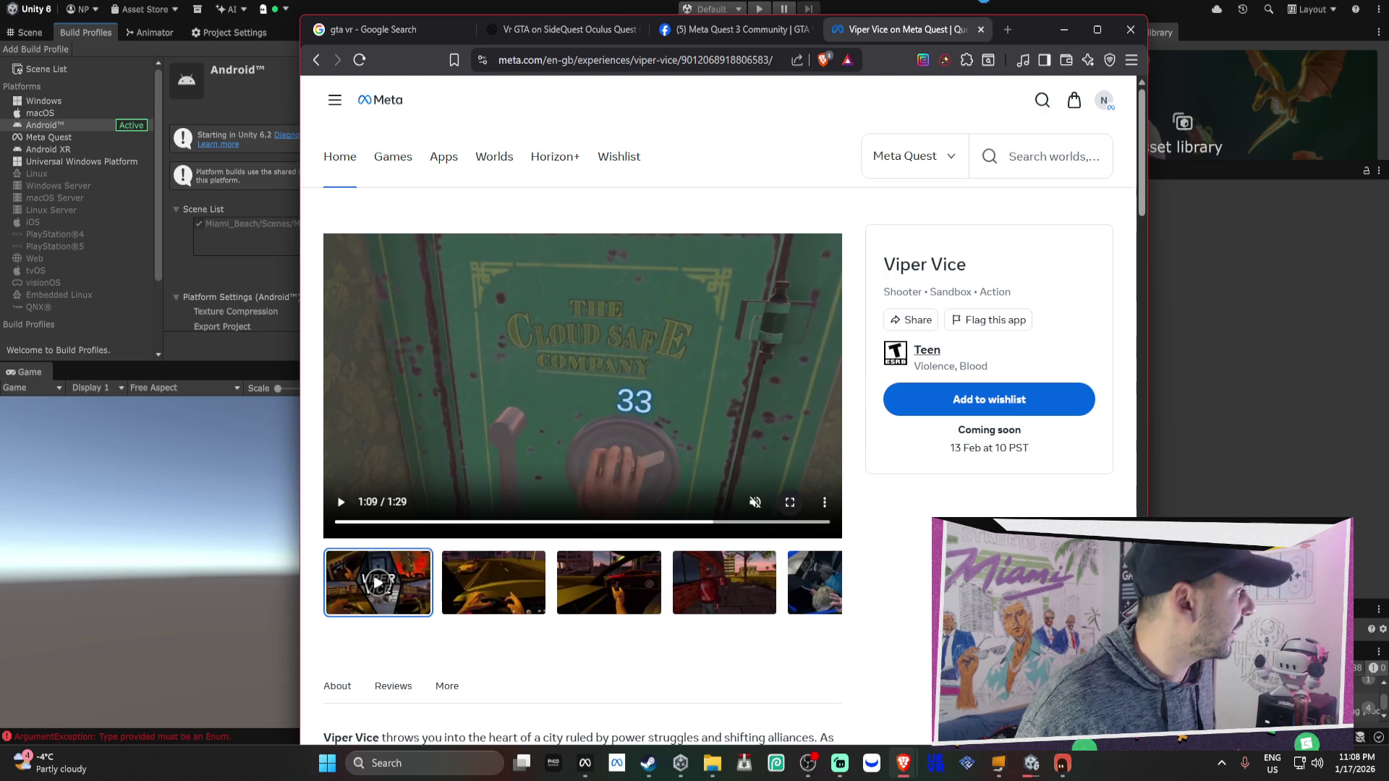
Load chatgpt.com in a new tab beside the SideQuest VR GTA page
click(594, 23)
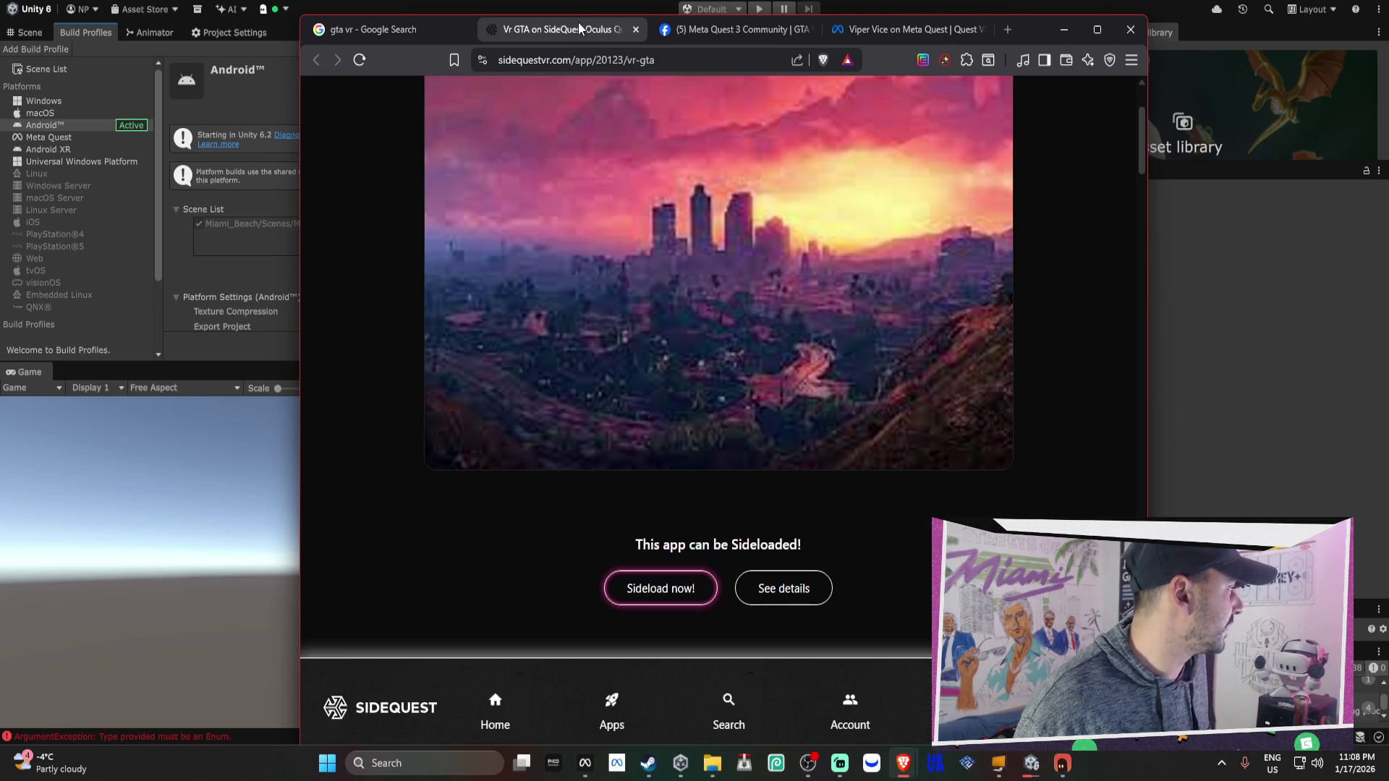
click(1010, 29)
text(chatgpt.com)
key(Return)
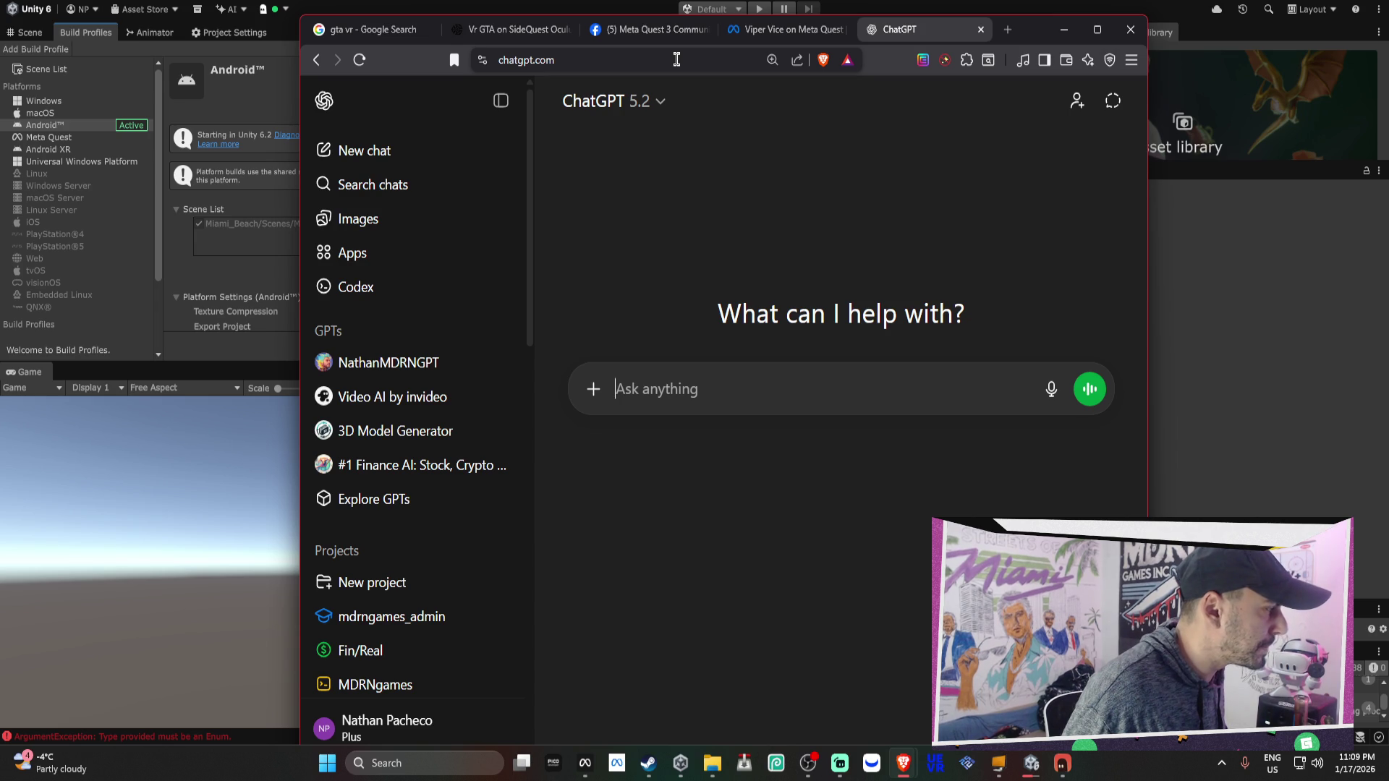
Open another empty browser tab beside ChatGPT
click(1007, 30)
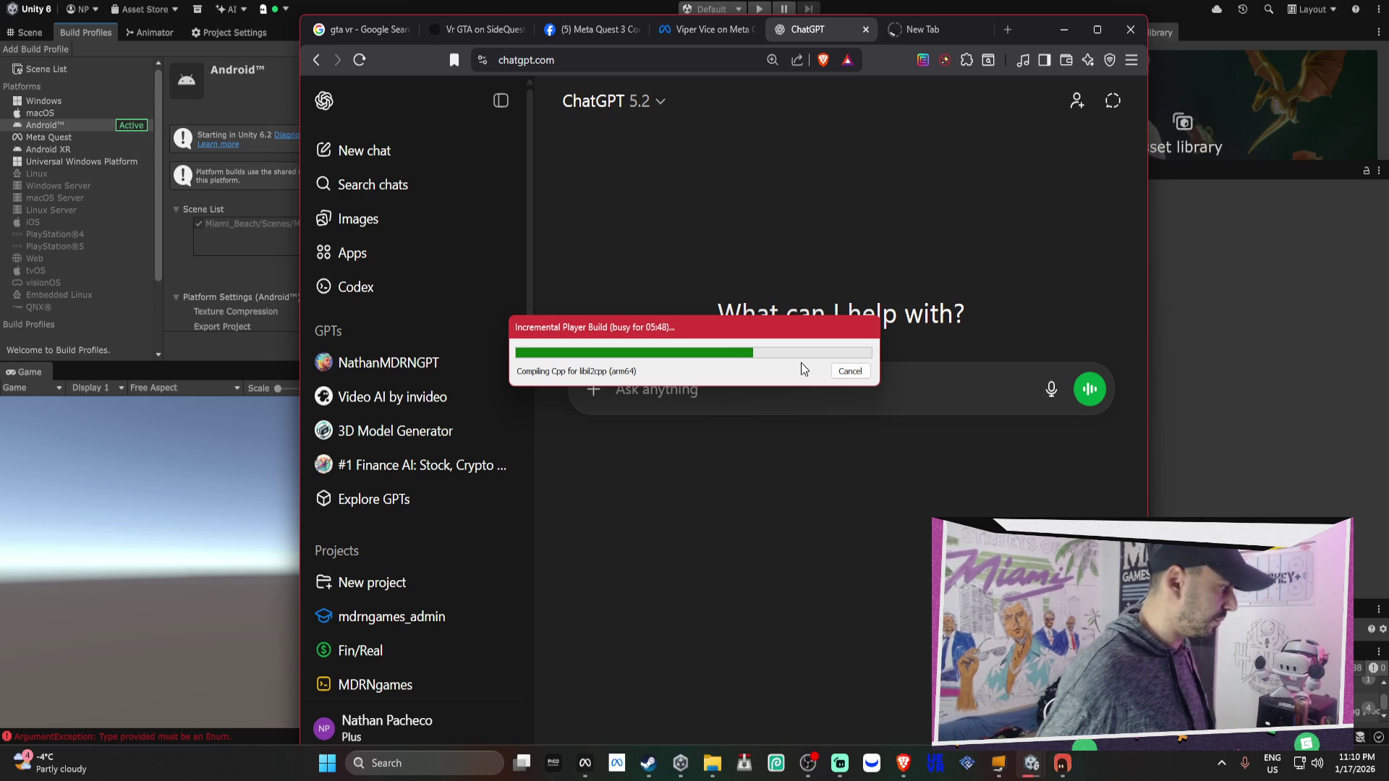
Bring the browser back in front on the Viper Vice store tab
mouse_move(903, 764)
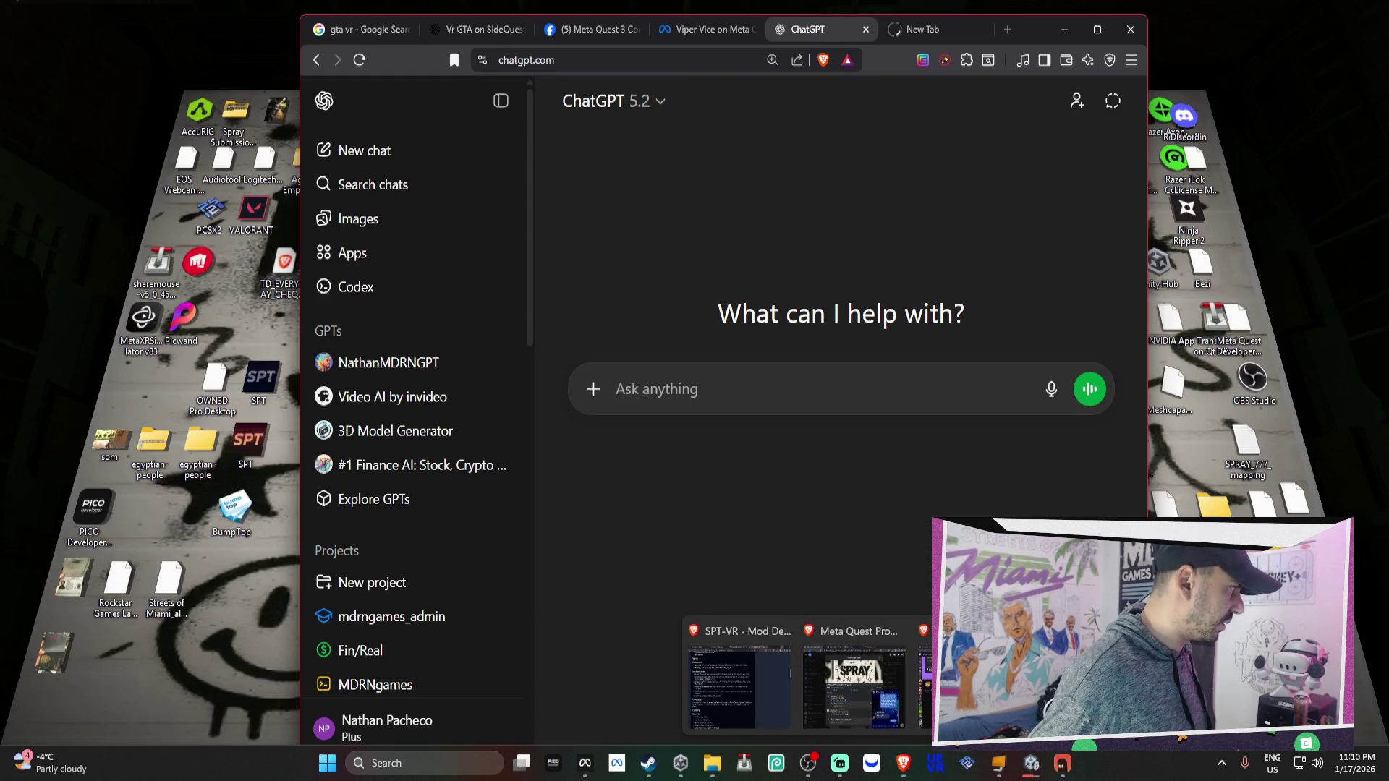
click(977, 680)
click(684, 35)
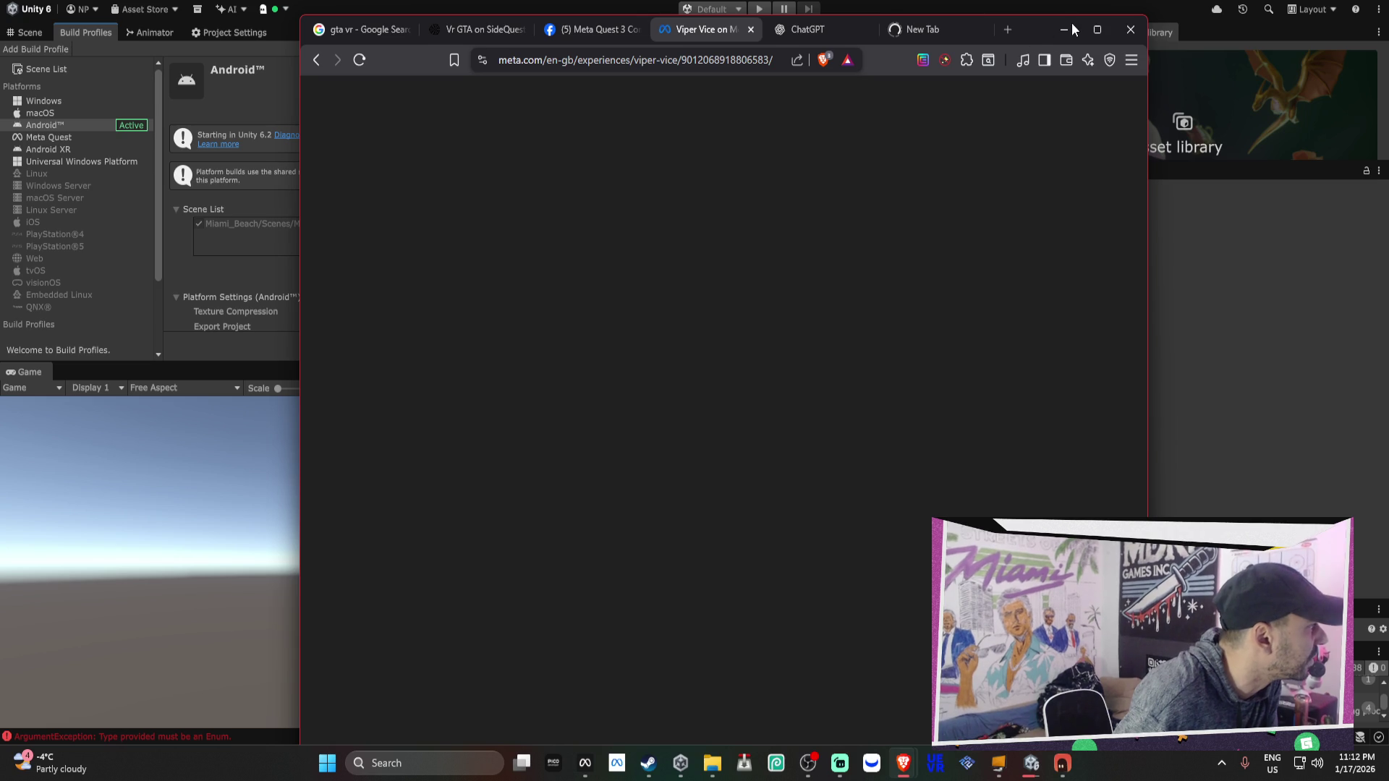
Check the Unity Incremental Player Build progress
click(1031, 763)
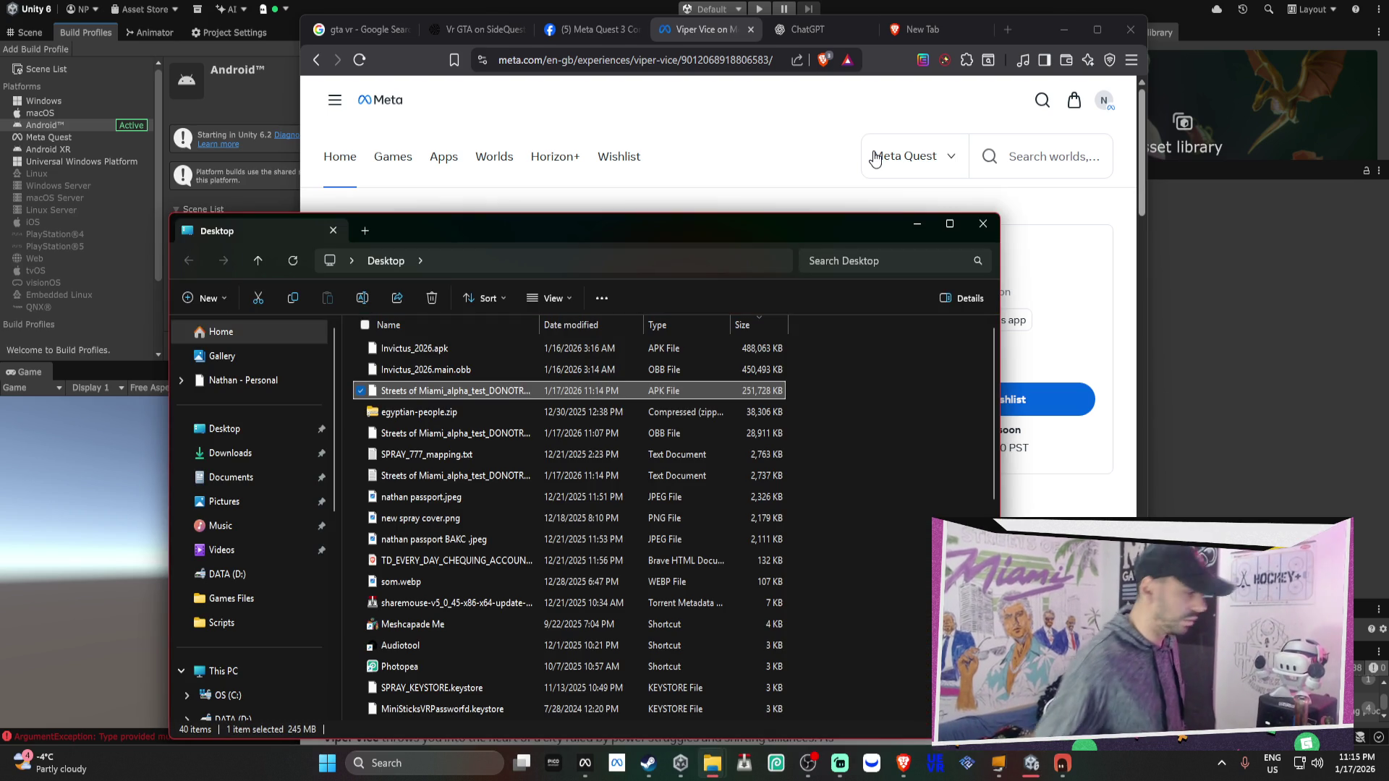
Upload the new APK as the Streets of Miami ALPHA build, then return to the Viper Vice page
click(584, 763)
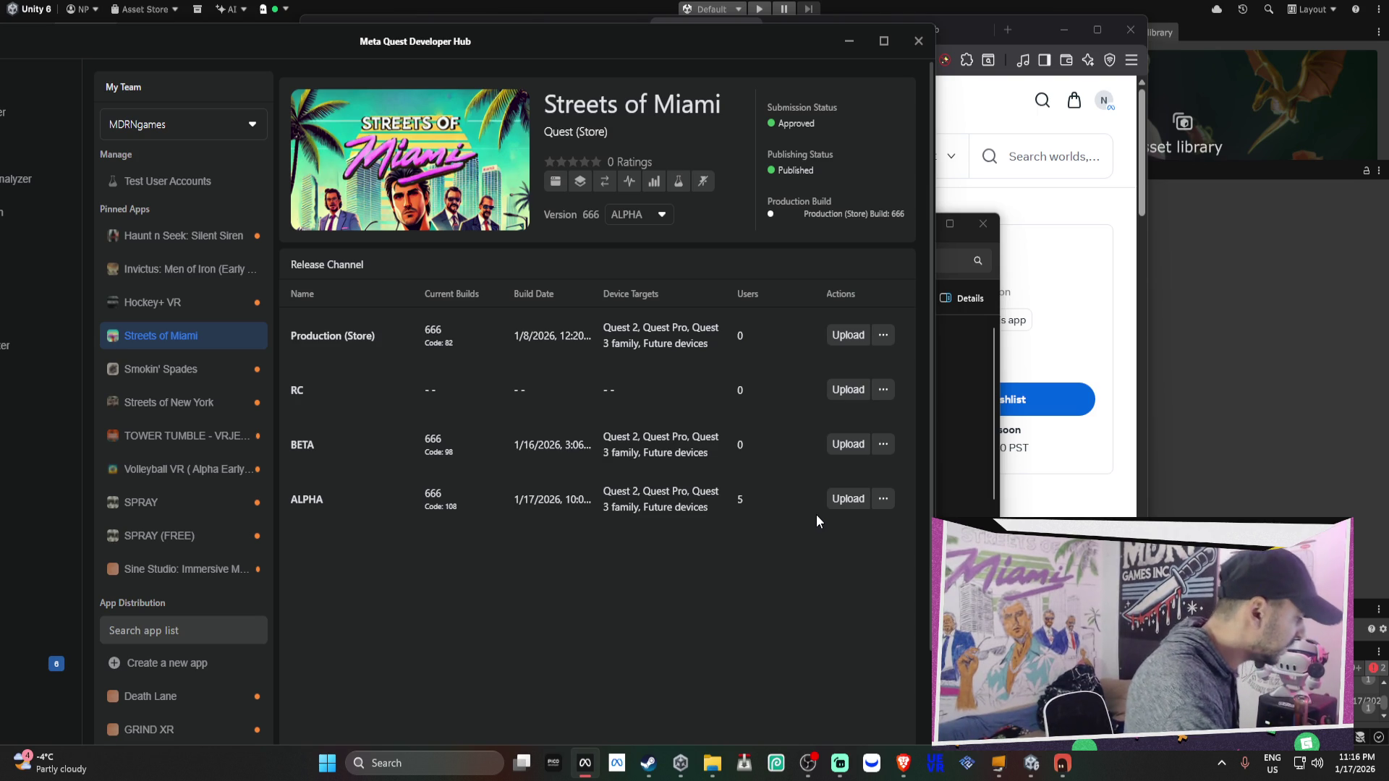
click(843, 501)
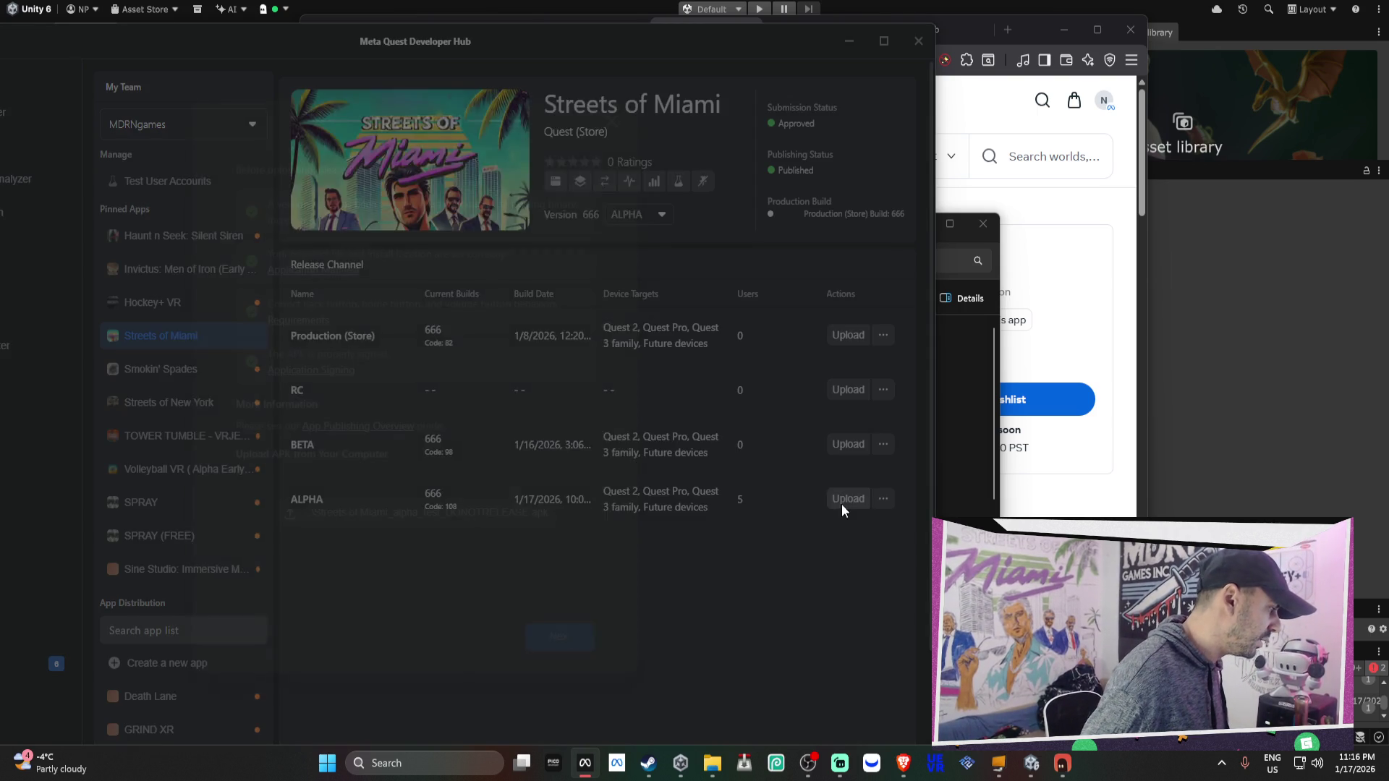
click(564, 649)
click(579, 642)
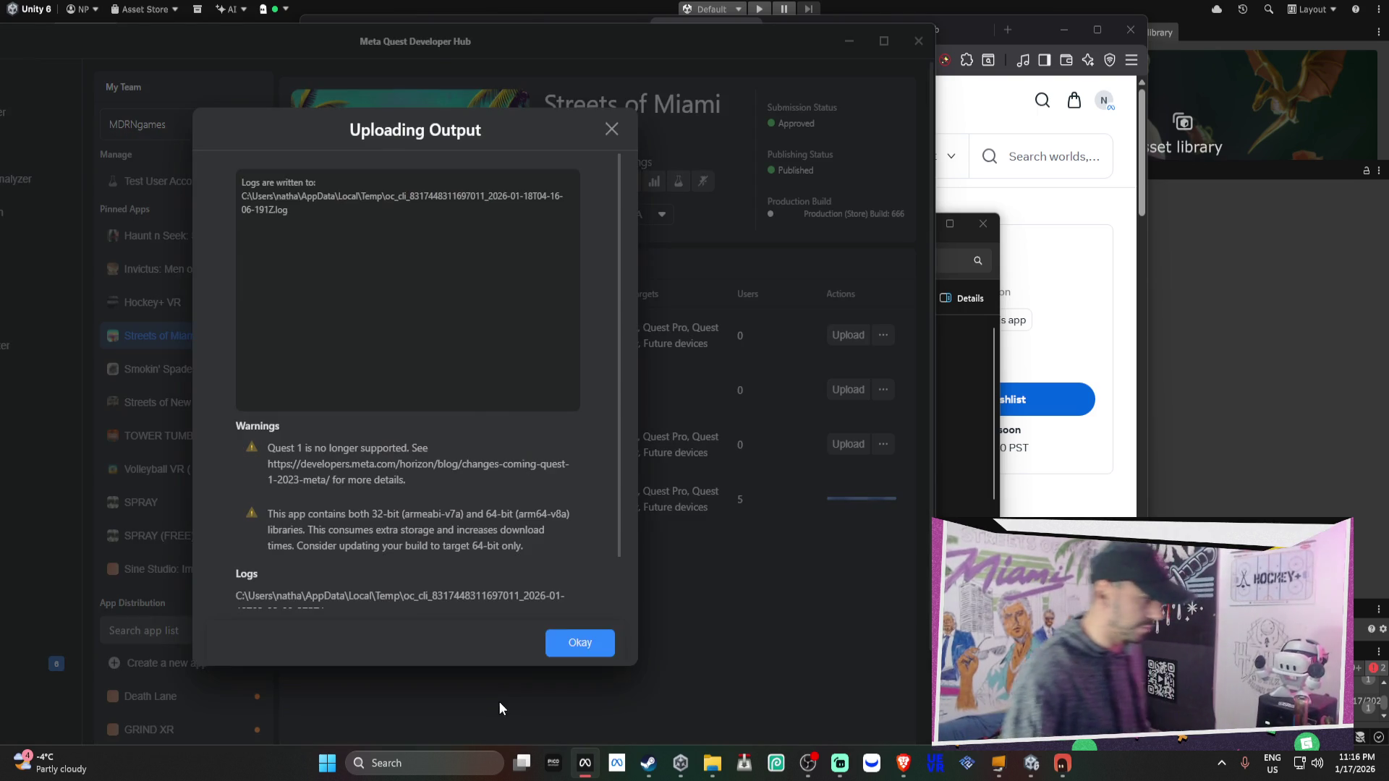
click(610, 136)
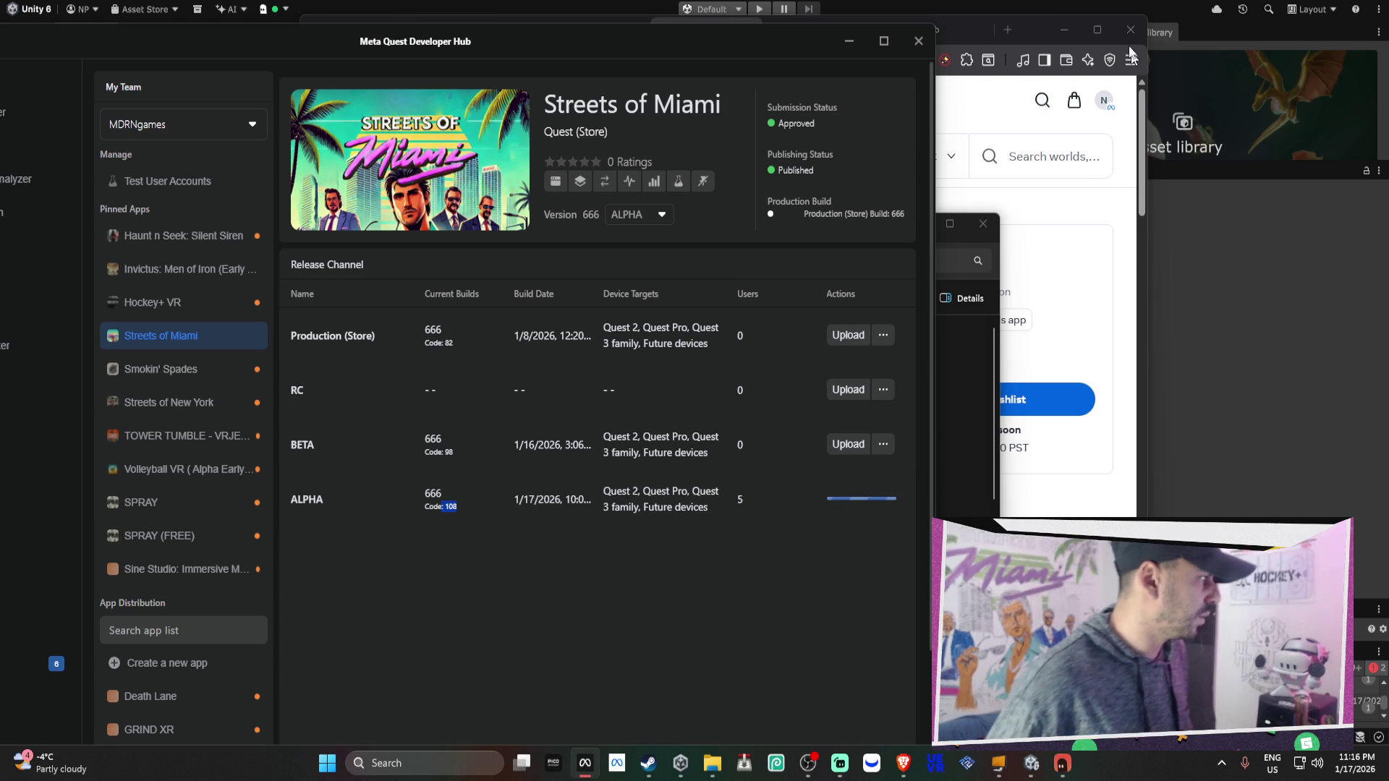
mouse_move(1043, 33)
mouse_down()
mouse_move(1030, 36)
mouse_move(1235, 22)
mouse_up()
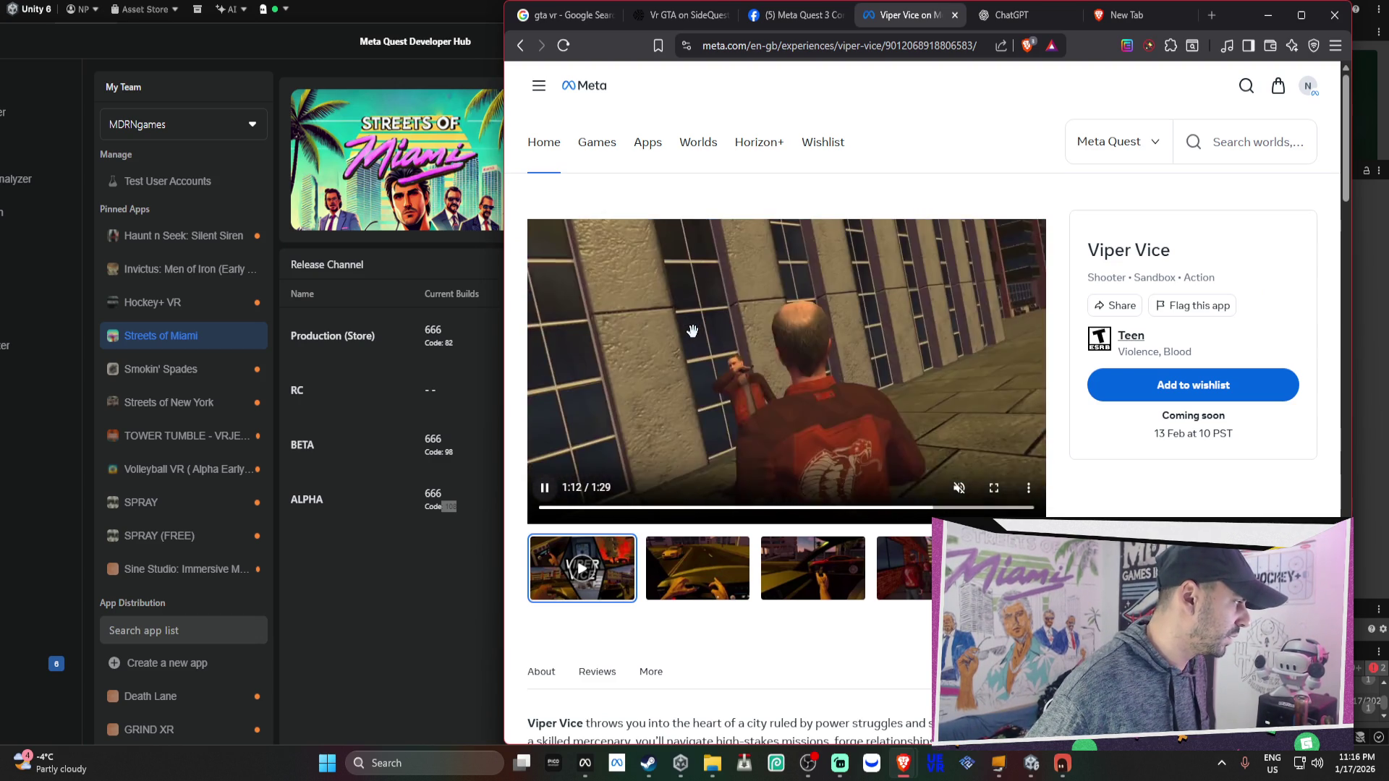
Pause the Viper Vice trailer and Alt+Tab back to the Unity editor
click(693, 335)
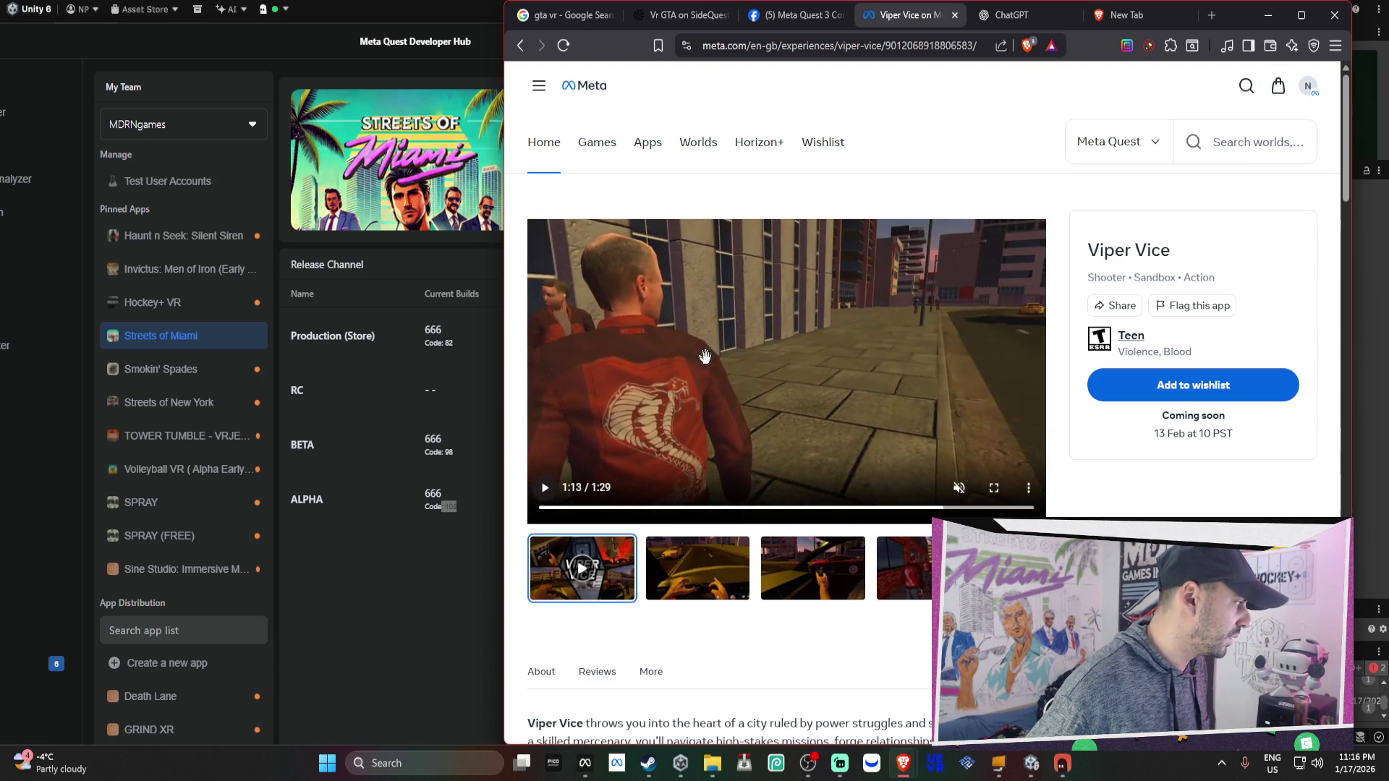
key(alt+Tab)
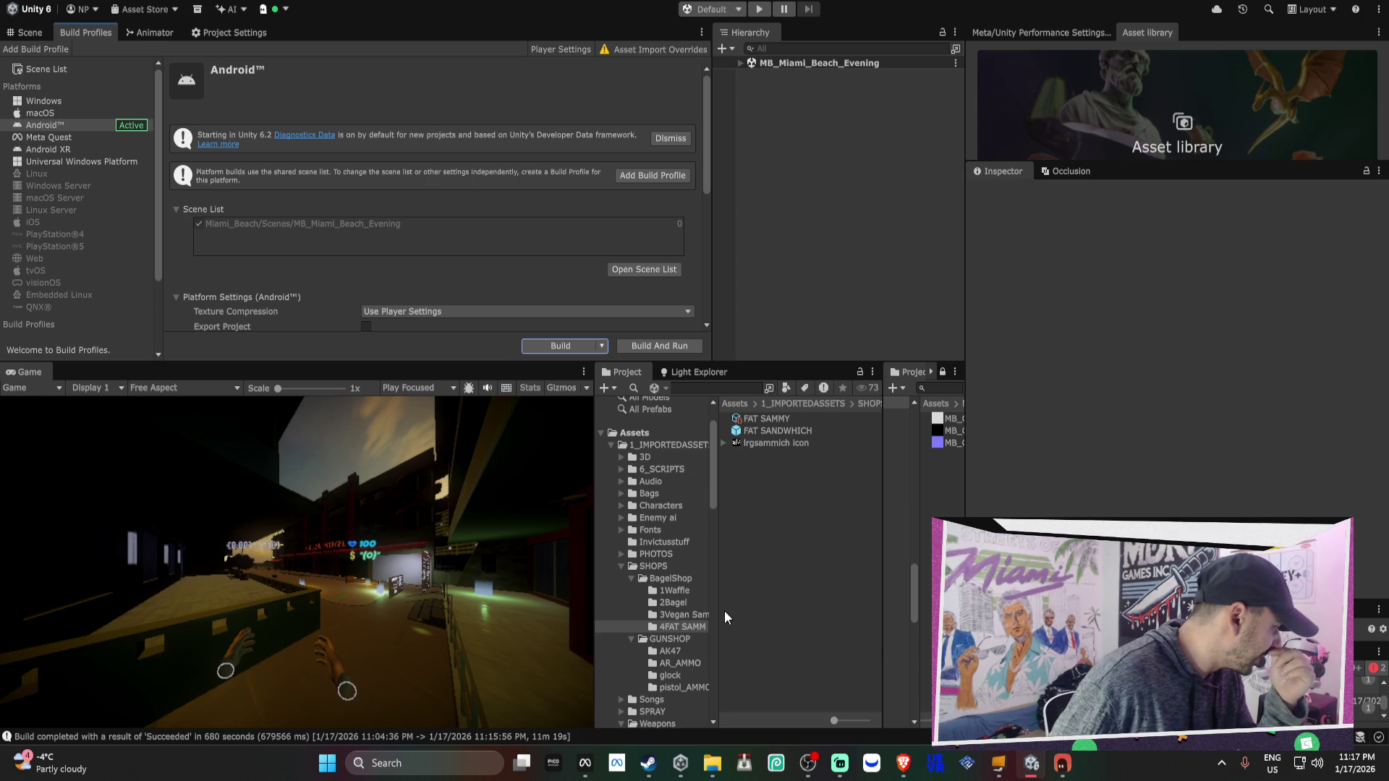
Browse to the VRMPAssets/Settings folder and select the URP-Performant pipeline asset
scroll(670, 603, down, 10)
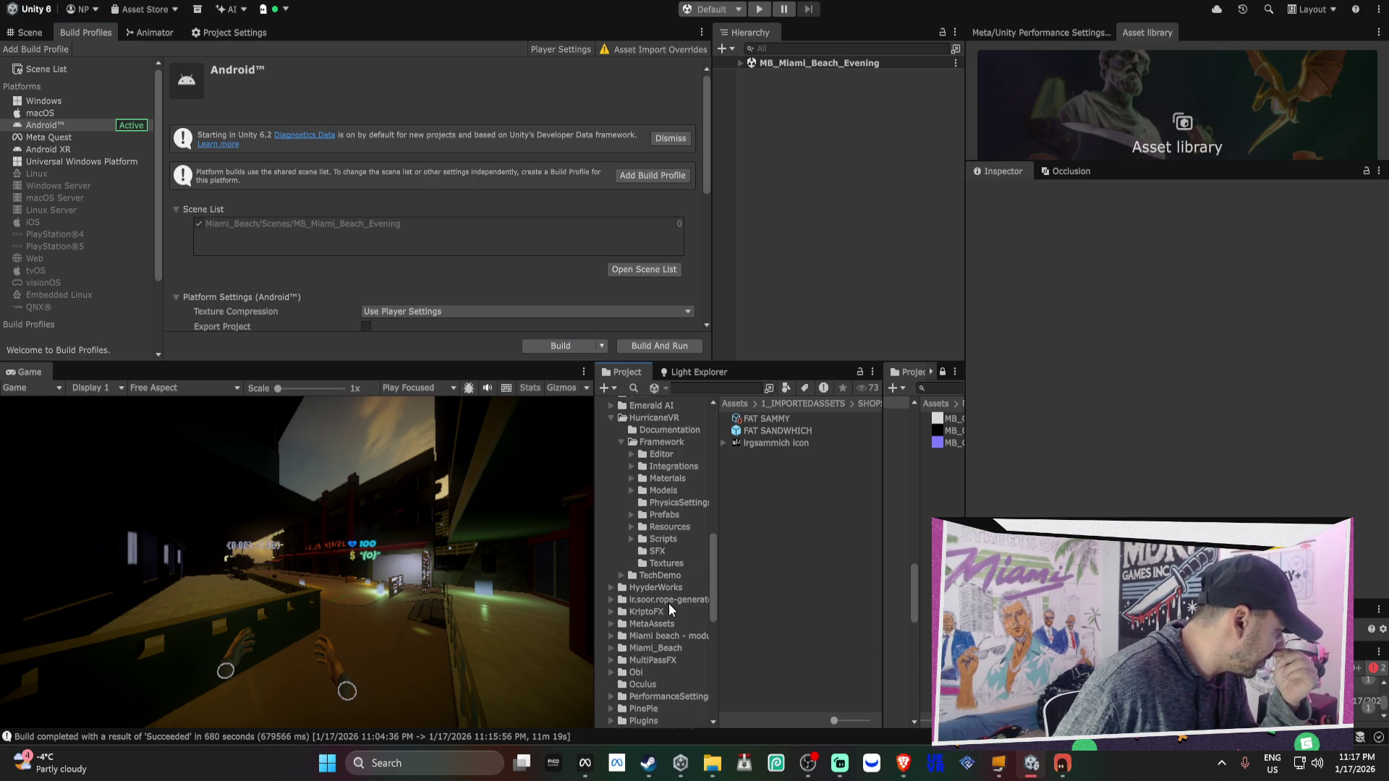
scroll(668, 603, down, 2)
click(679, 644)
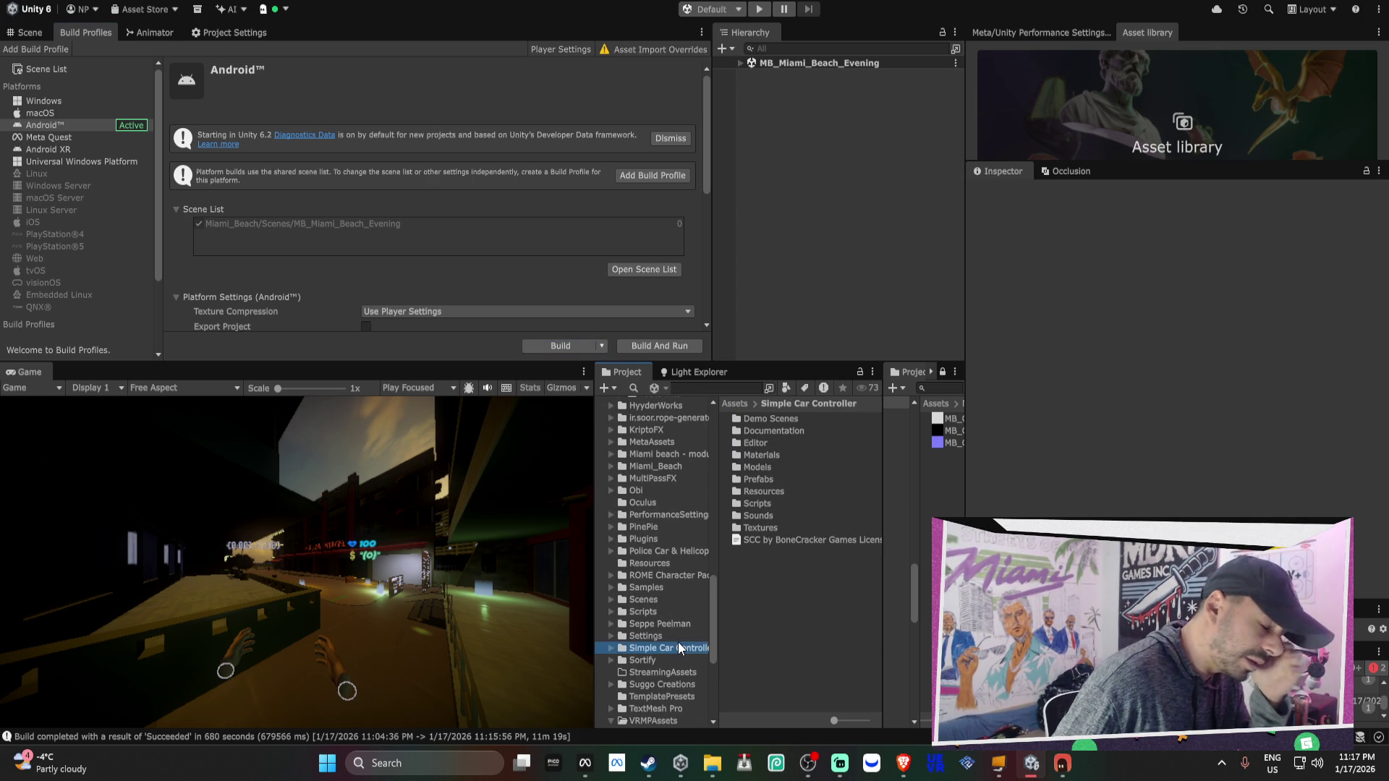
scroll(679, 641, down, 4)
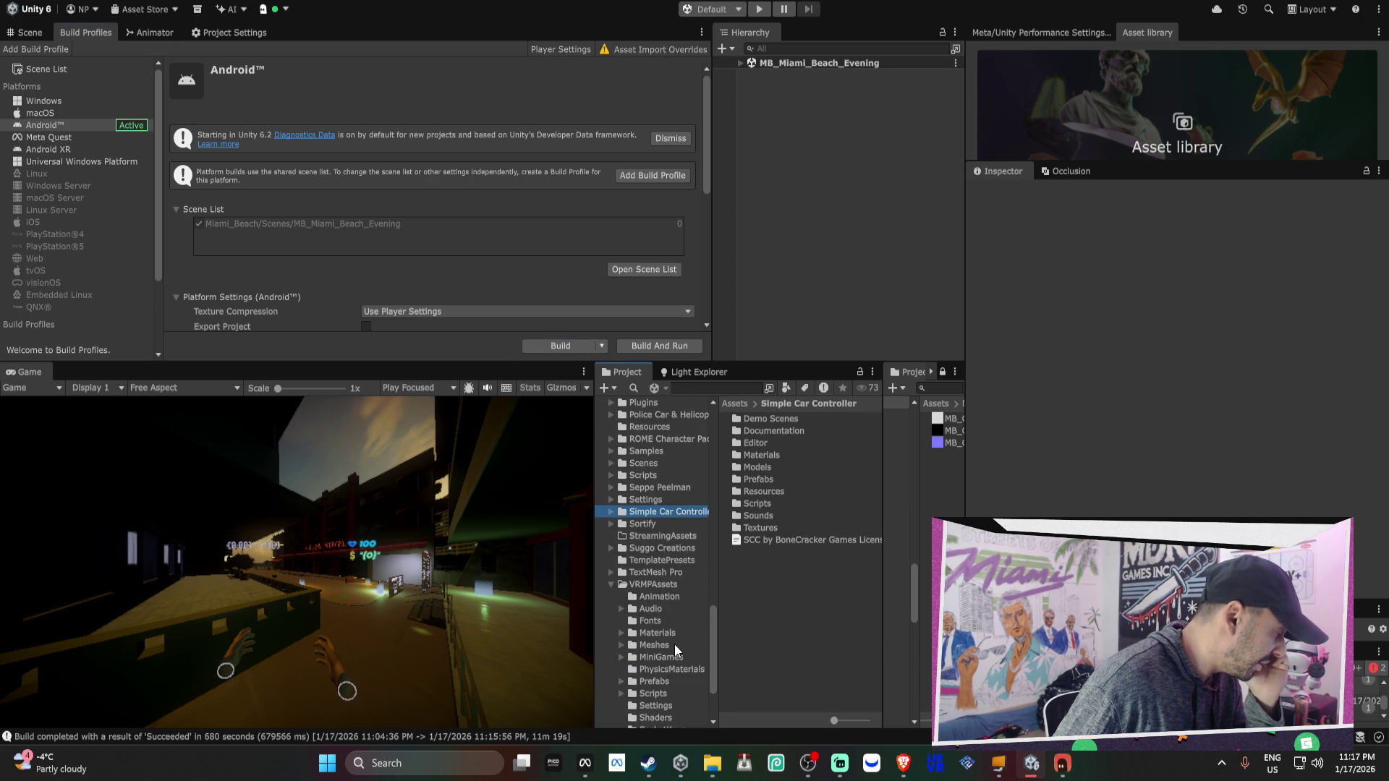
scroll(674, 644, down, 3)
click(671, 614)
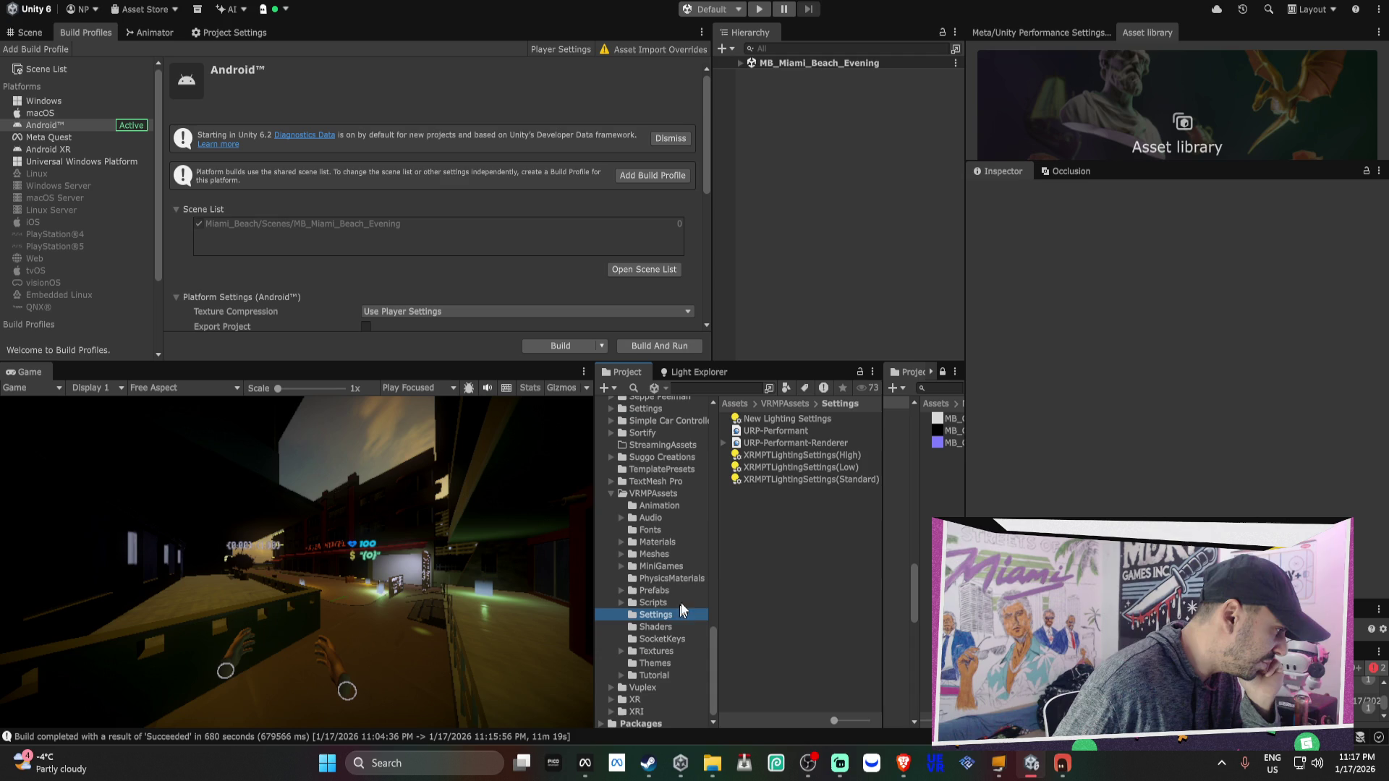
click(768, 431)
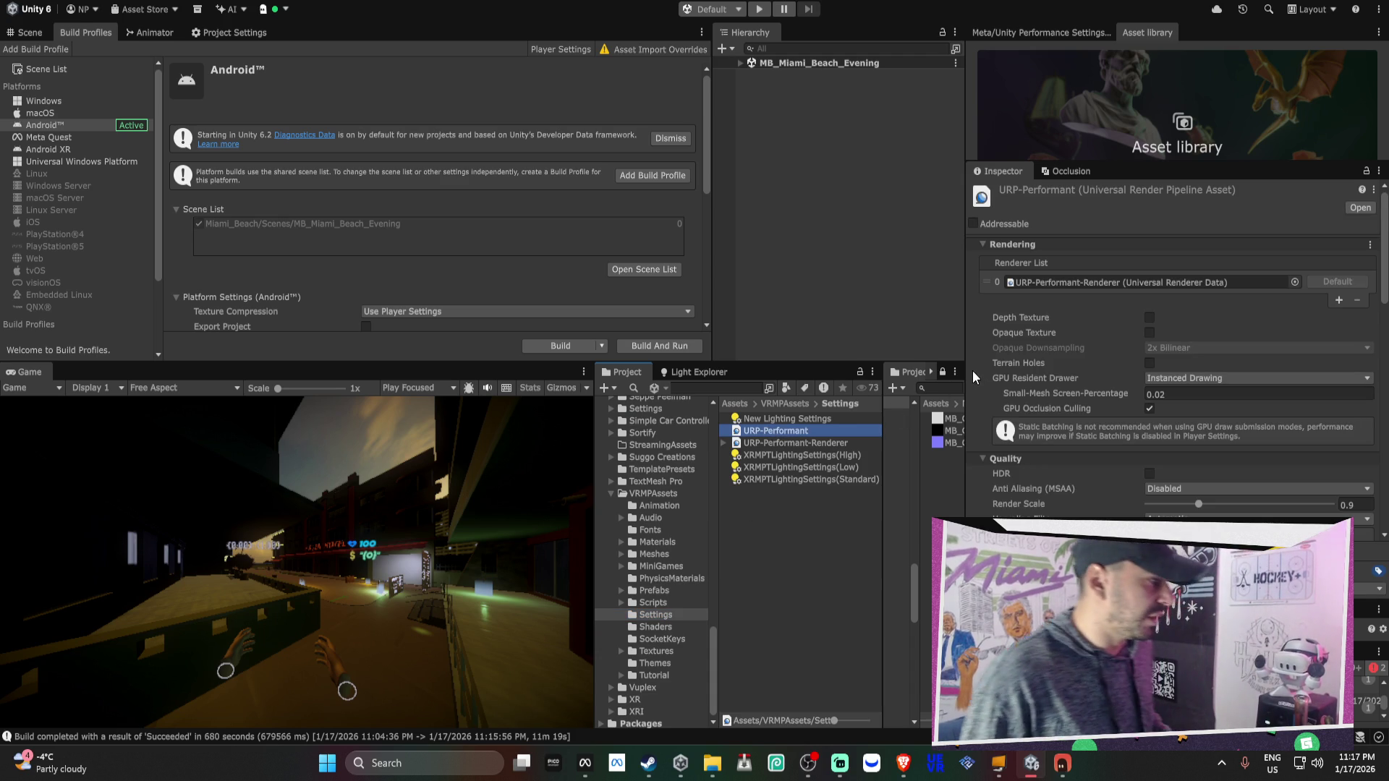
In the asset's Lighting section, set Main Light to Per Pixel with Cast Shadows enabled
drag(967, 367, 909, 367)
scroll(1009, 366, down, 3)
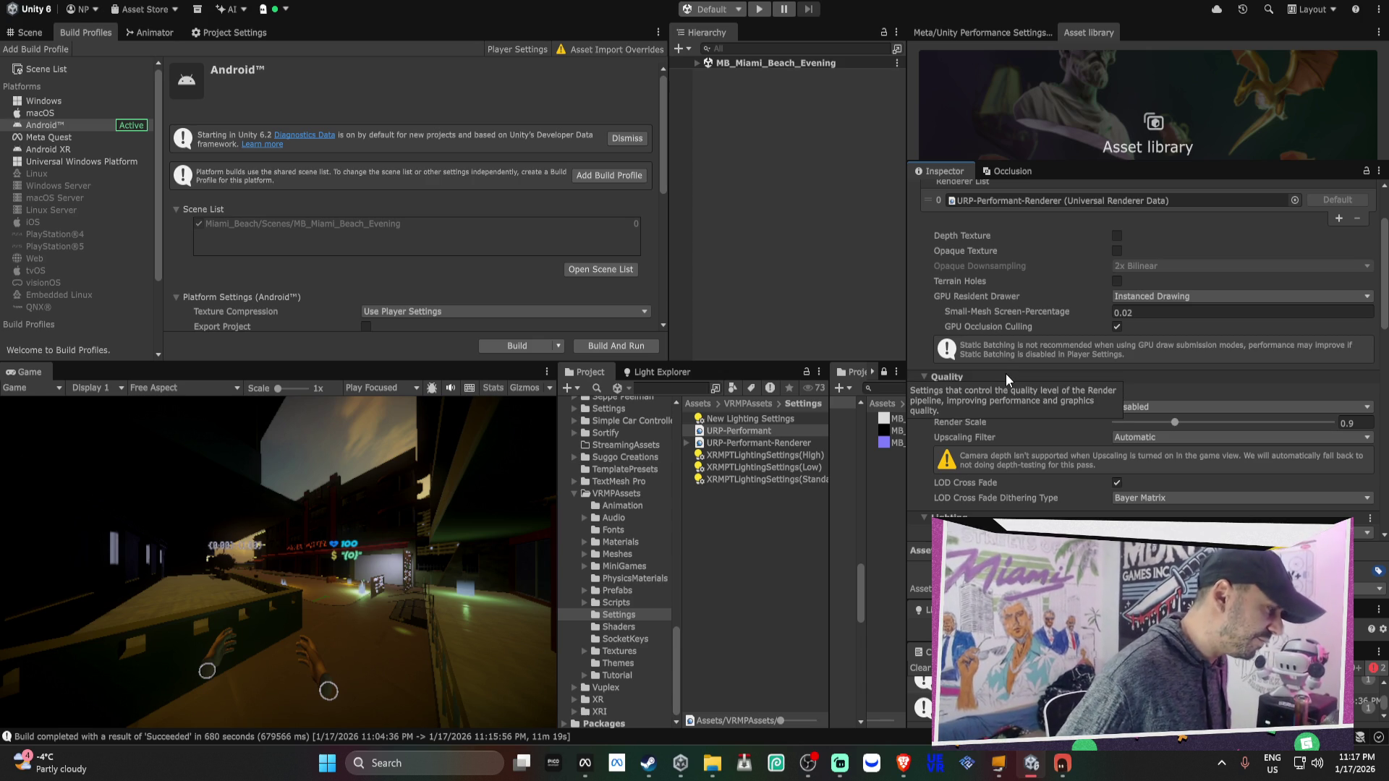
scroll(1006, 374, down, 4)
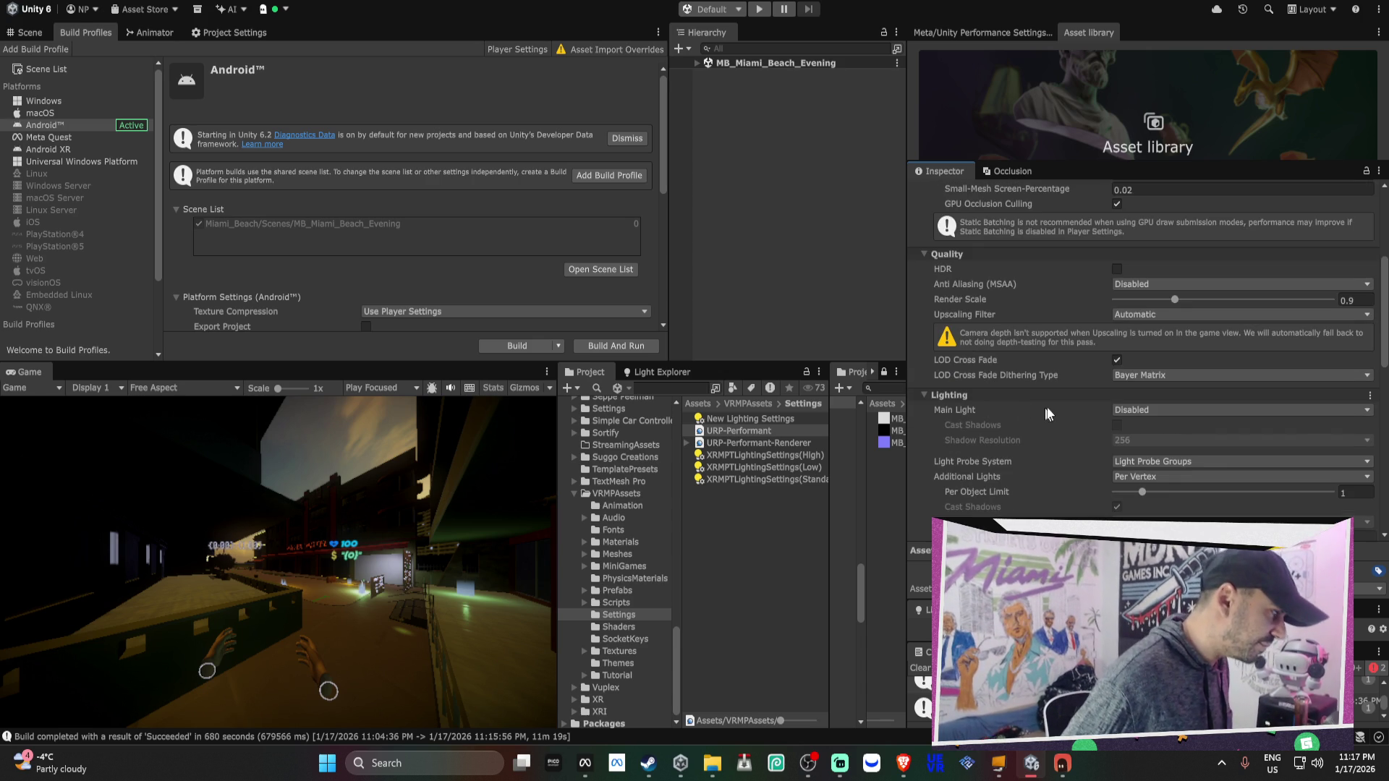
click(1139, 411)
click(1139, 444)
click(1129, 409)
click(1124, 428)
click(1133, 409)
click(1145, 442)
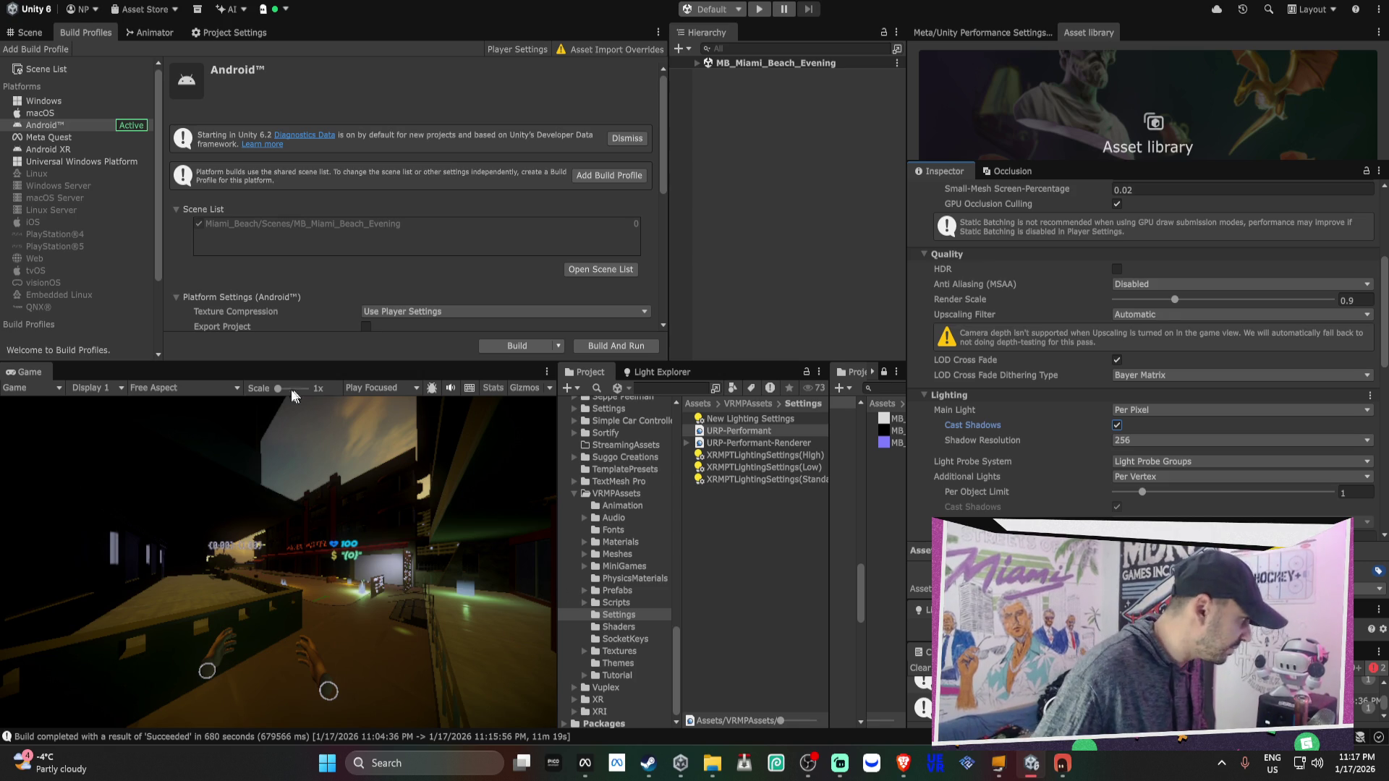
In Light Explorer, select all scene lights and set their Shadows to Soft Shadows
click(656, 372)
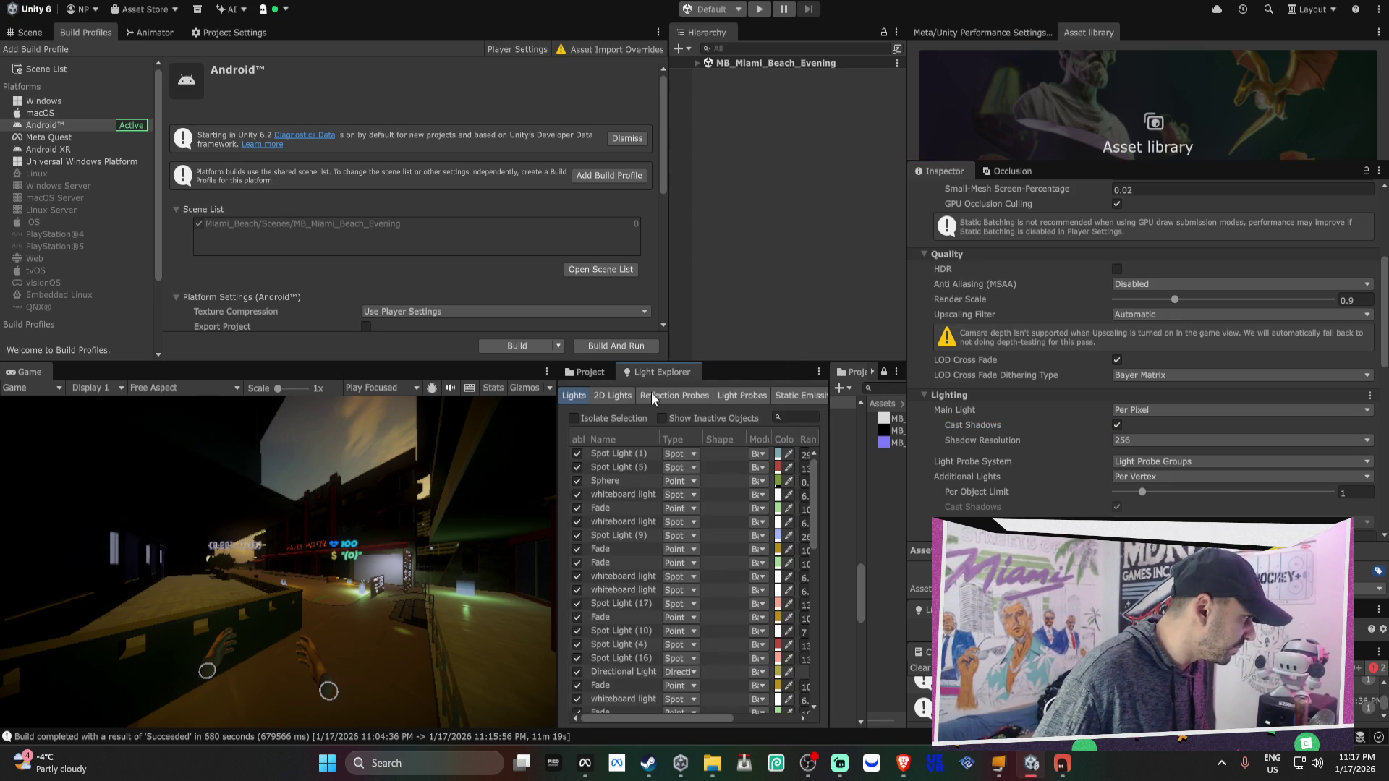
click(625, 454)
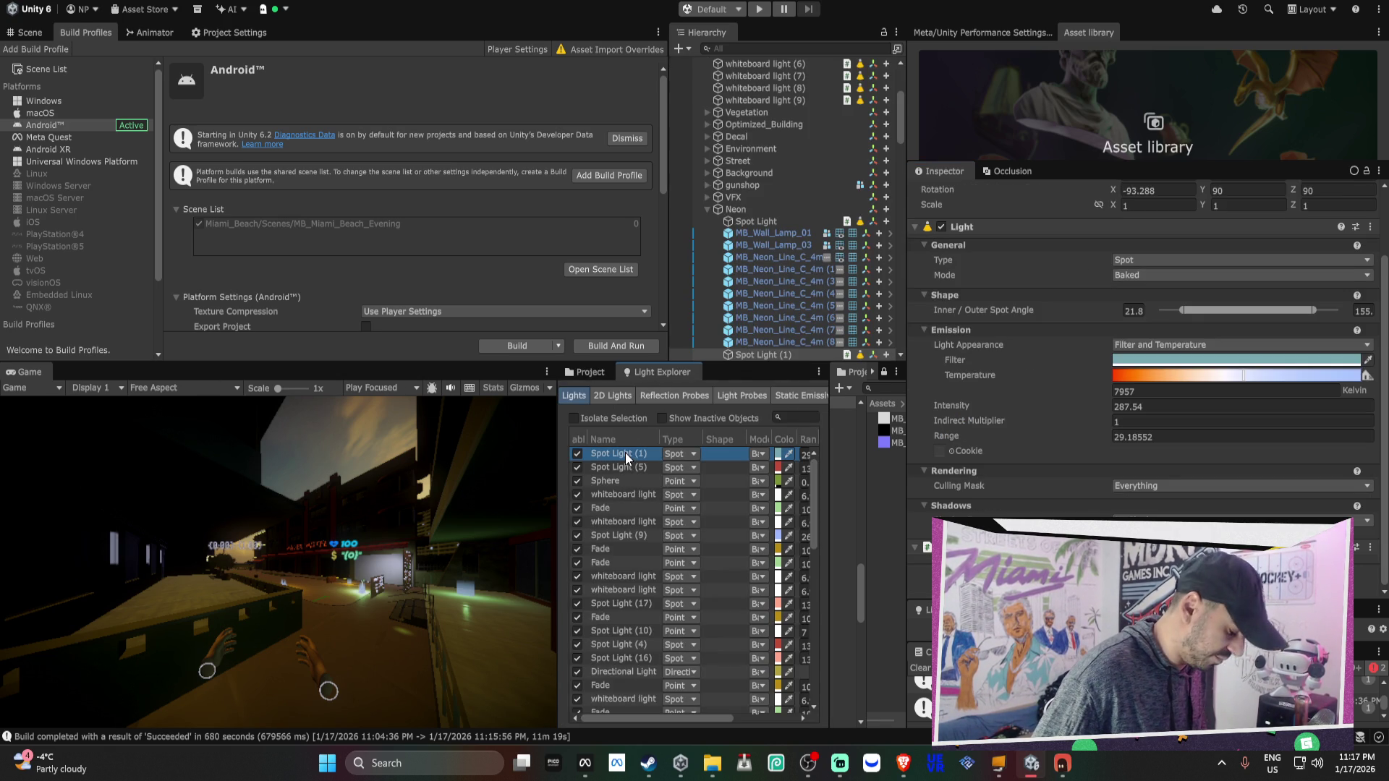
key(ctrl+a)
drag(557, 496, 249, 507)
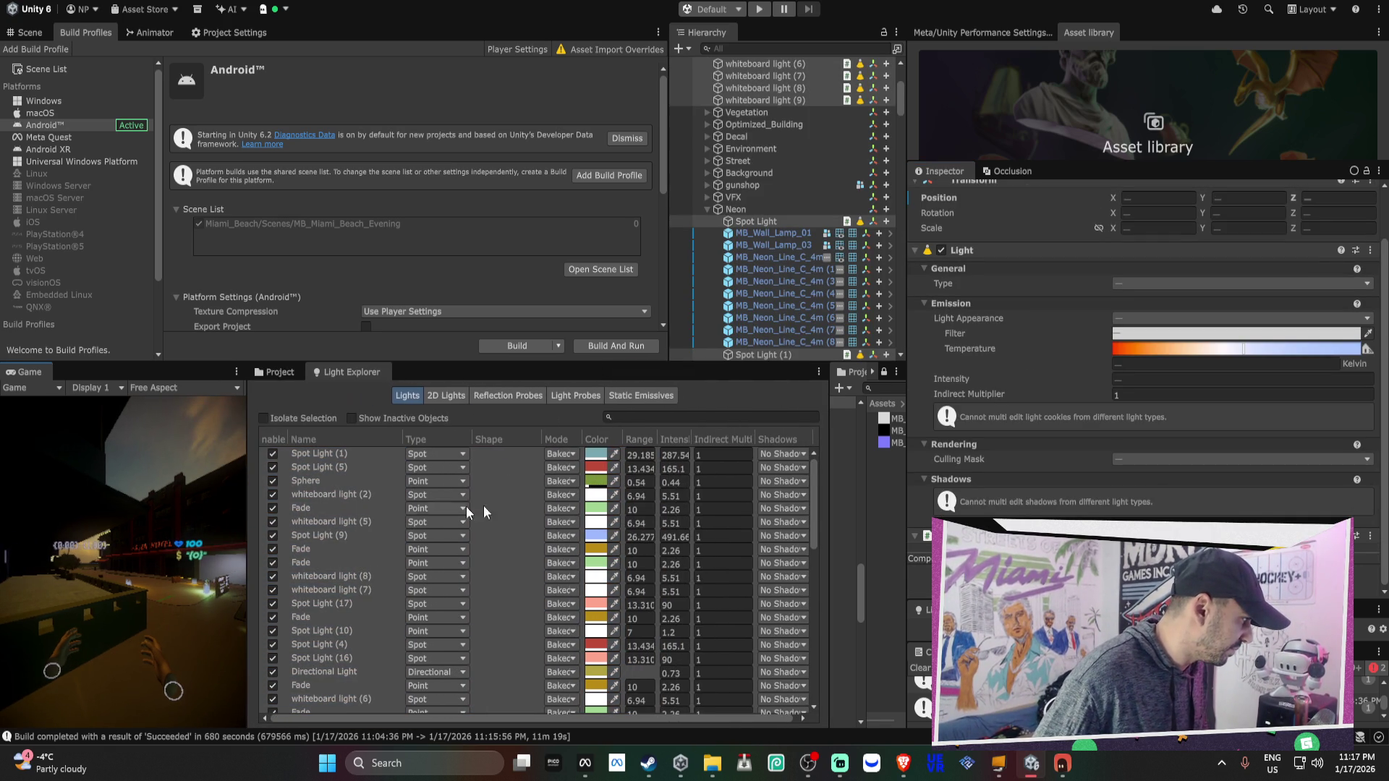
click(770, 455)
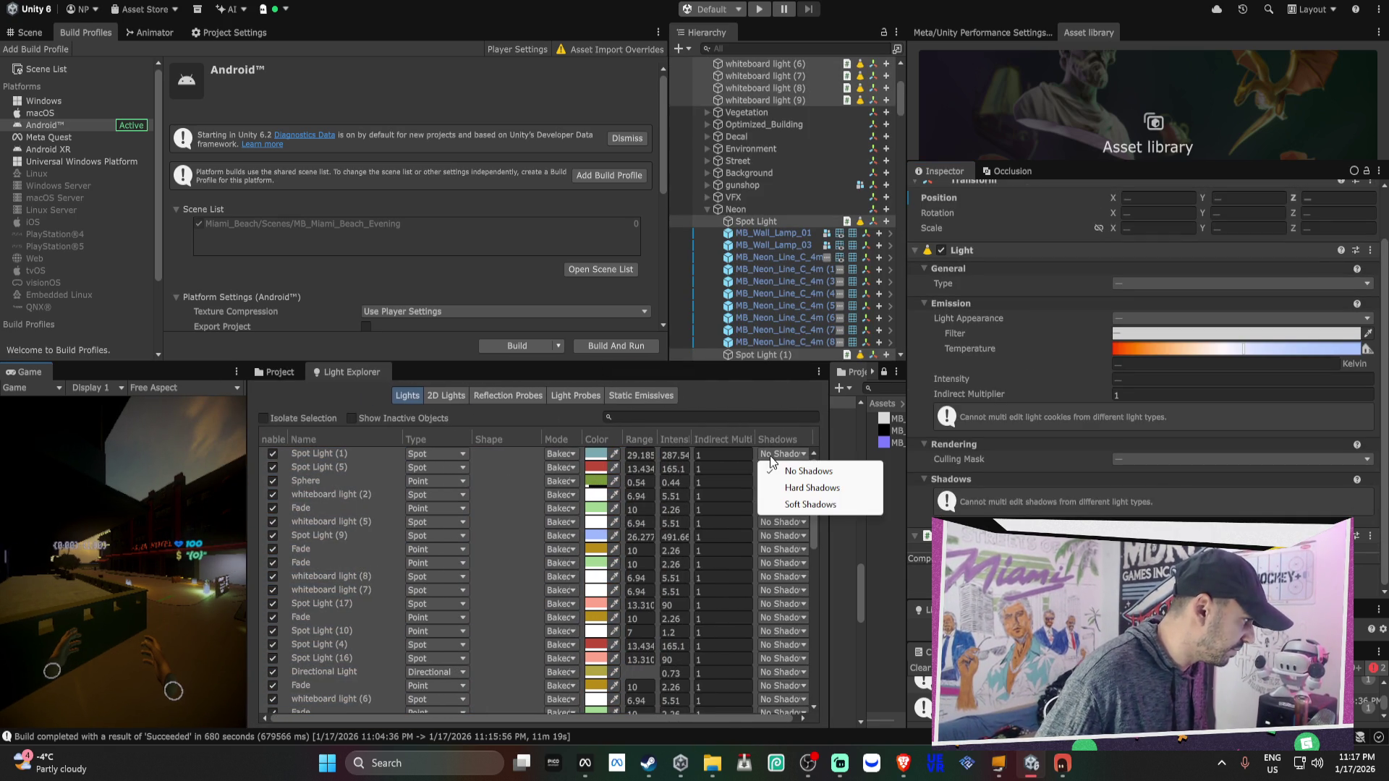
click(801, 505)
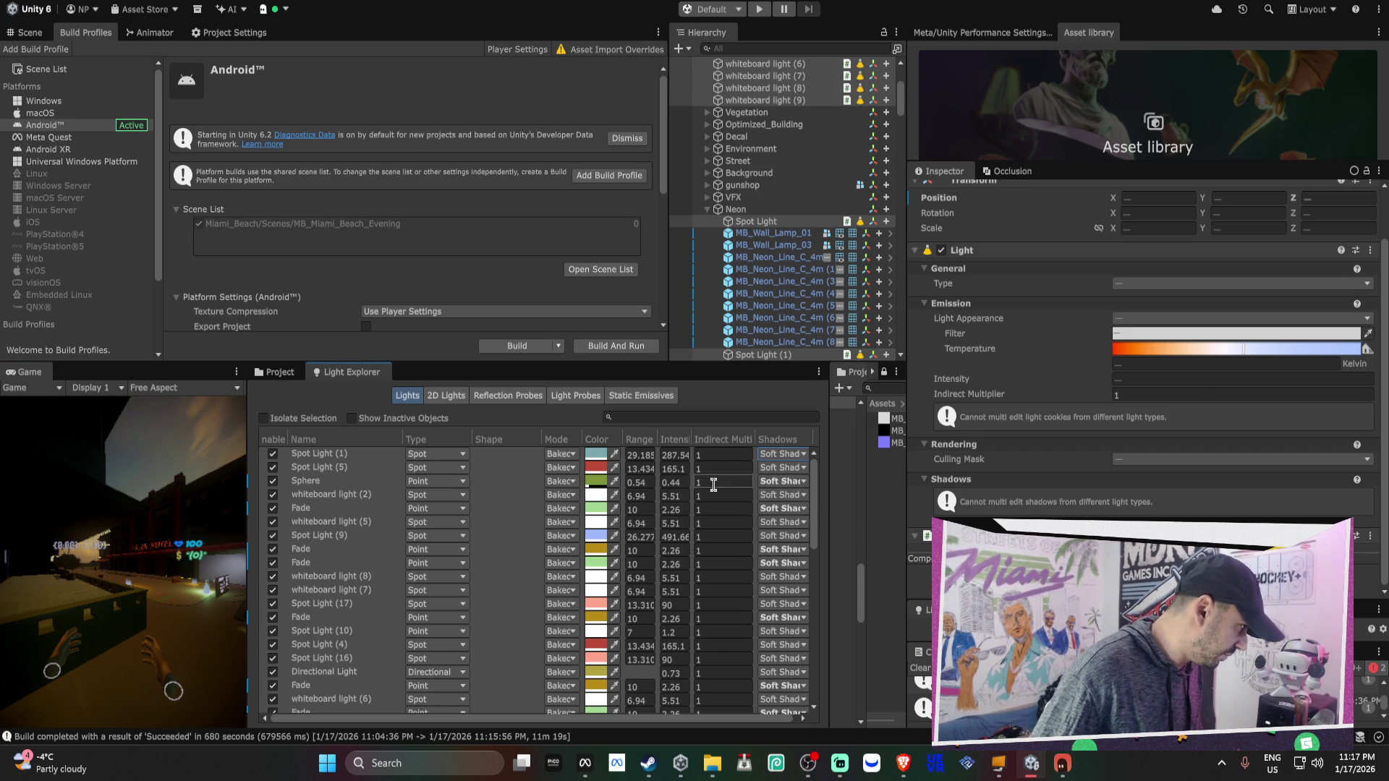
Restore the game view width and return to the project's asset folders
scroll(714, 485, down, 8)
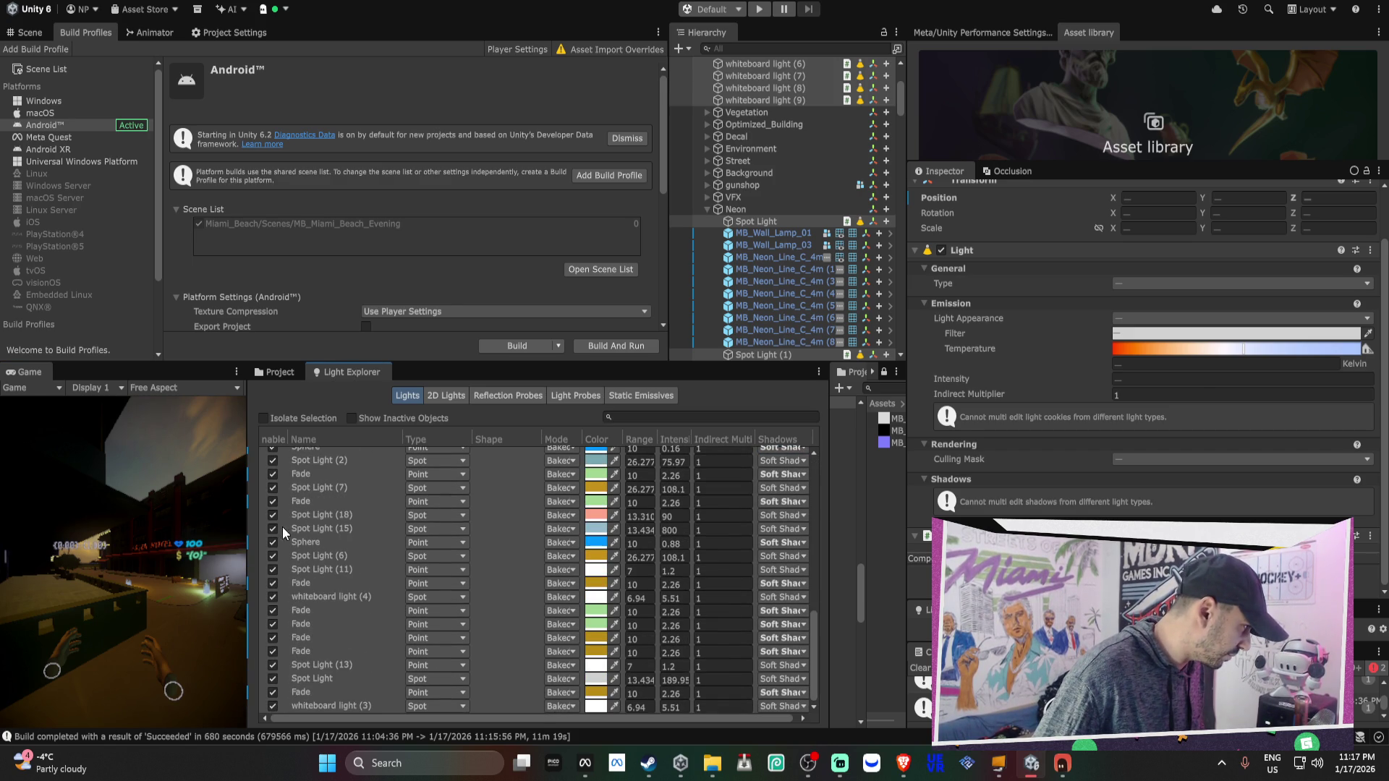
drag(248, 528, 590, 535)
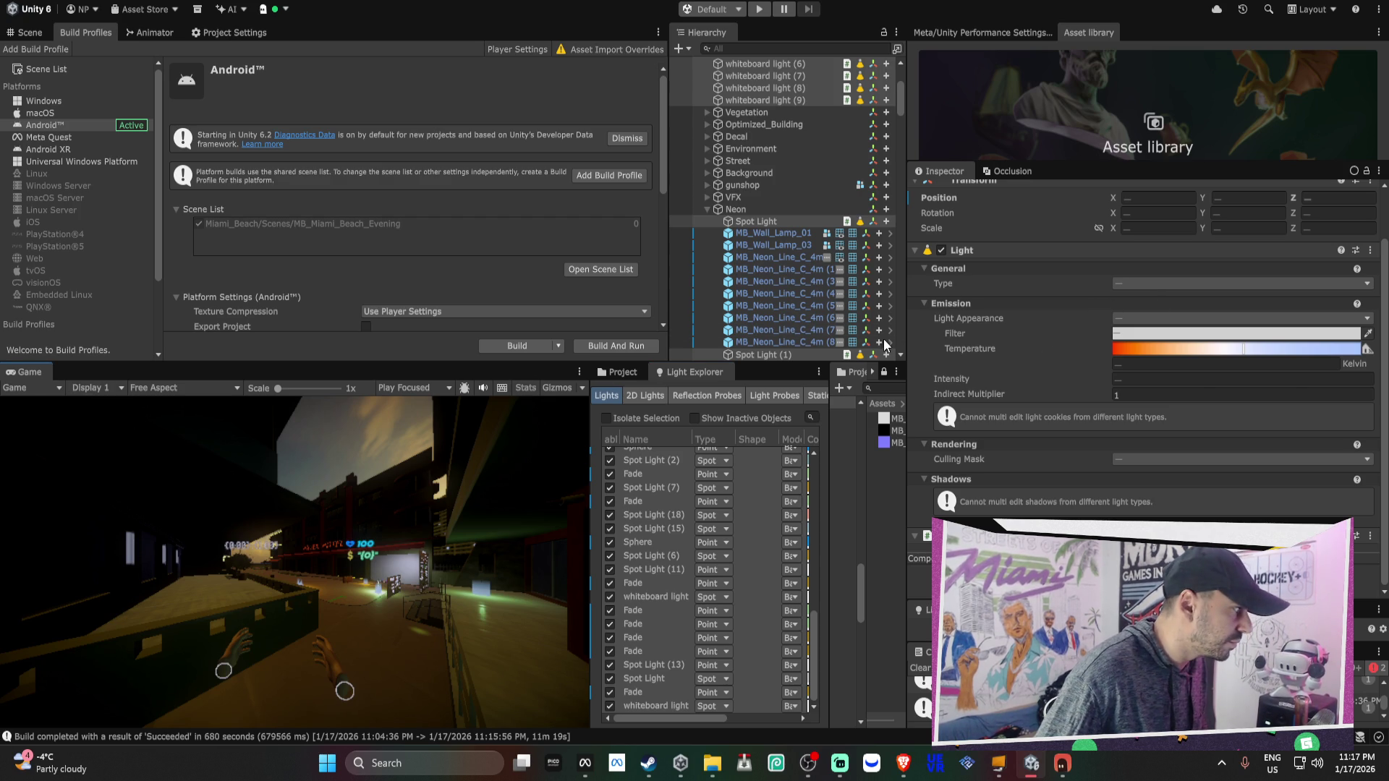
scroll(1111, 478, down, 2)
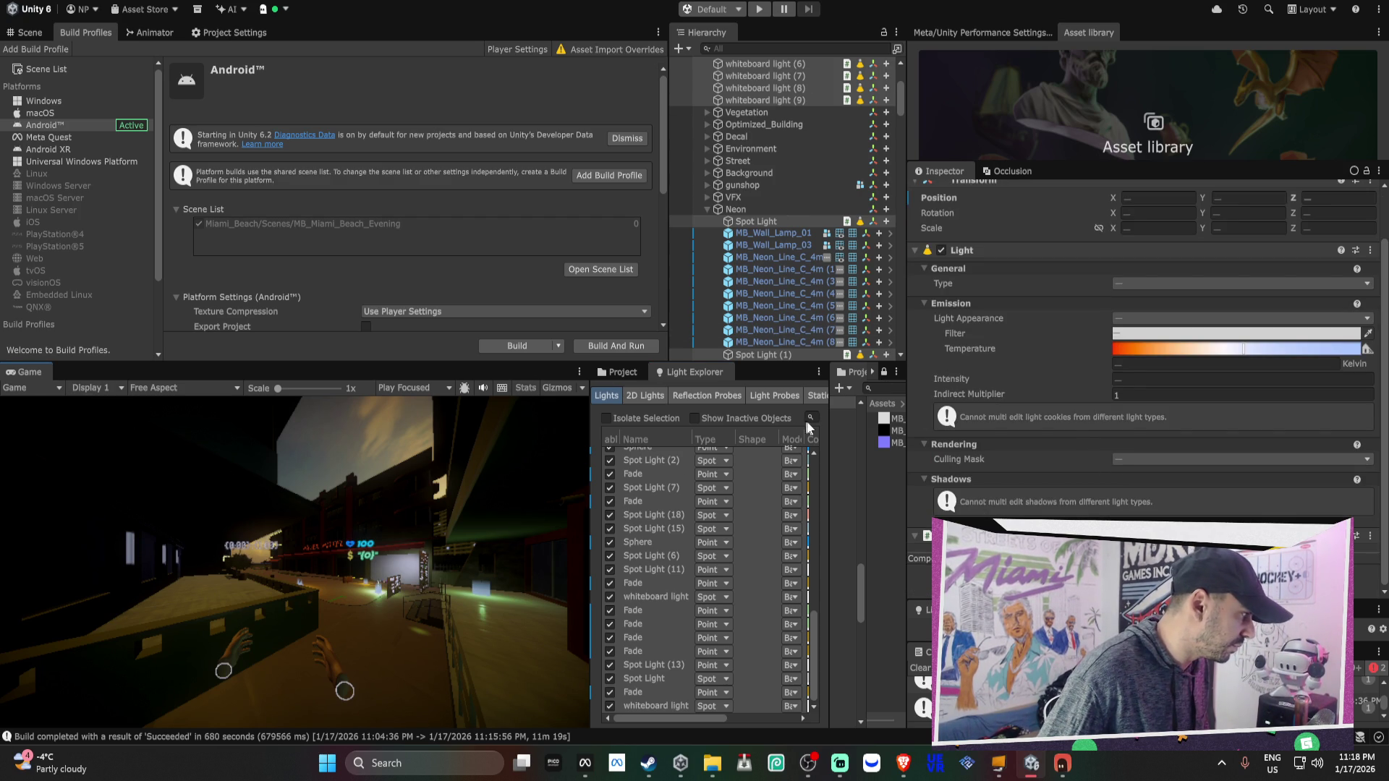
click(599, 372)
Reselect URP-Performant and change its Main Light Shadow Resolution to a different value
click(742, 441)
scroll(1170, 362, down, 5)
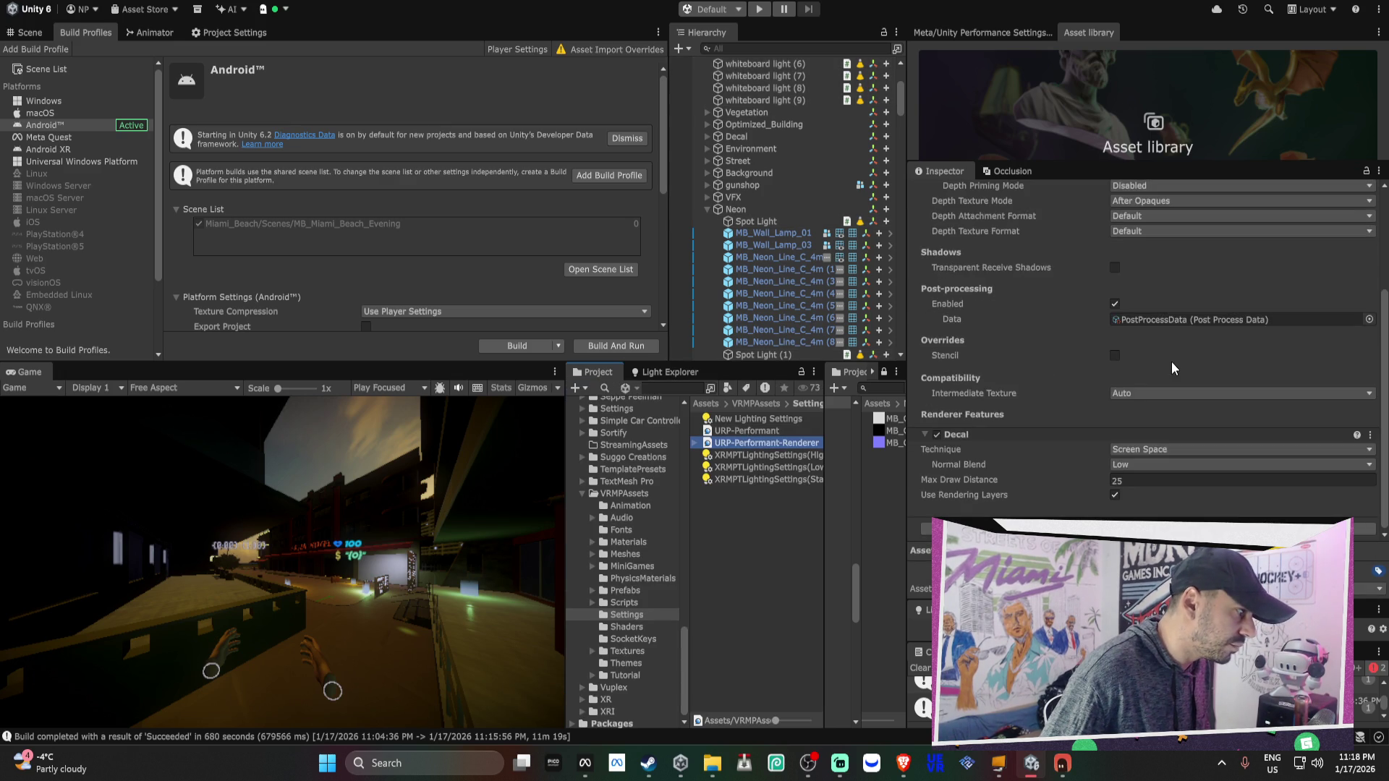
scroll(1171, 362, up, 5)
click(754, 432)
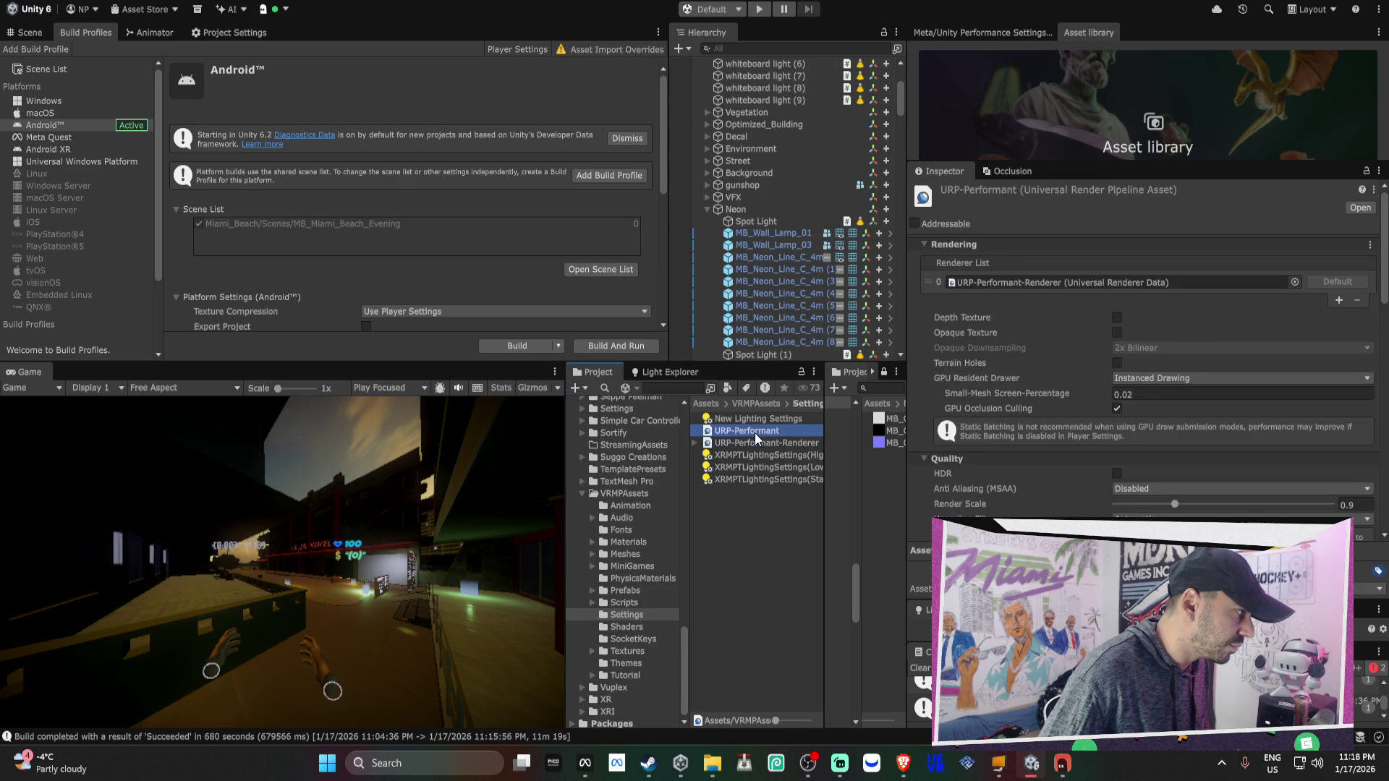
scroll(1111, 419, down, 5)
scroll(1208, 393, down, 5)
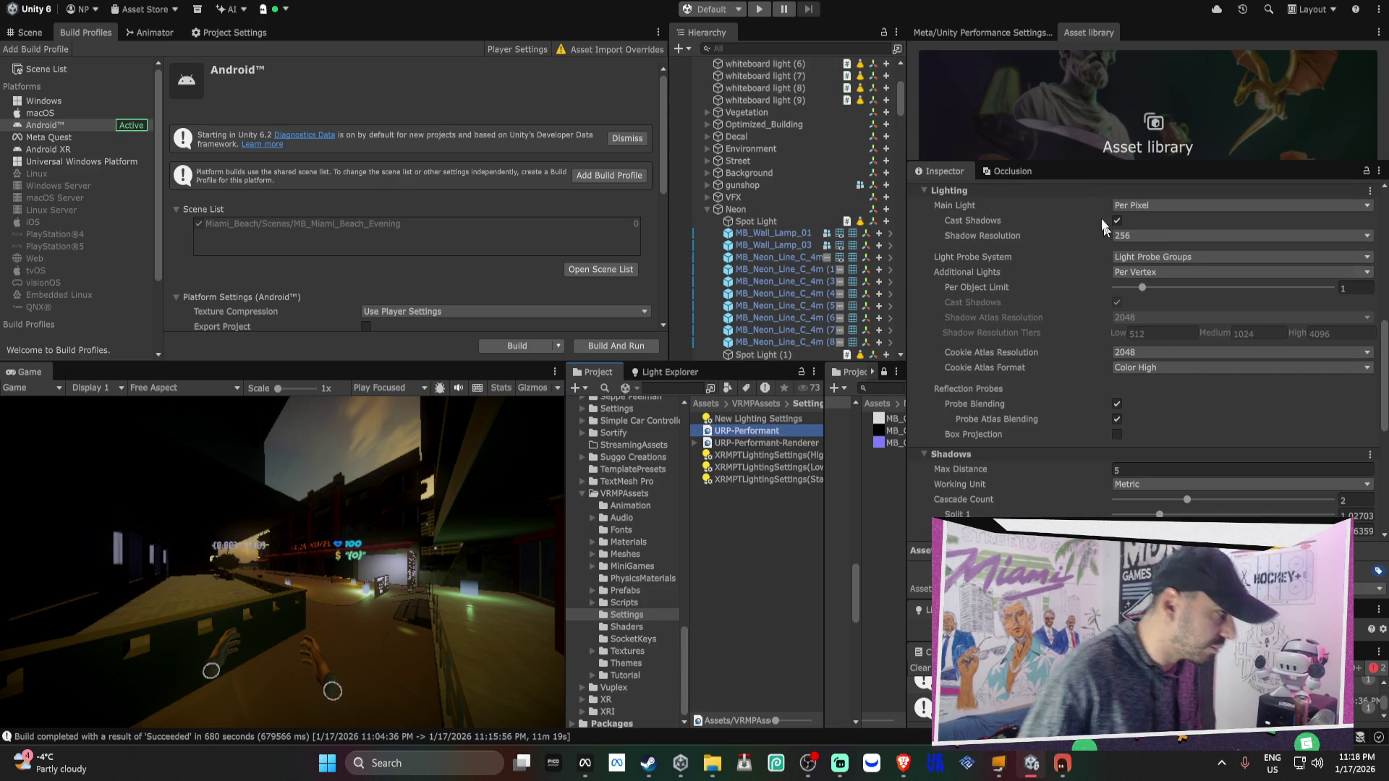
click(1168, 244)
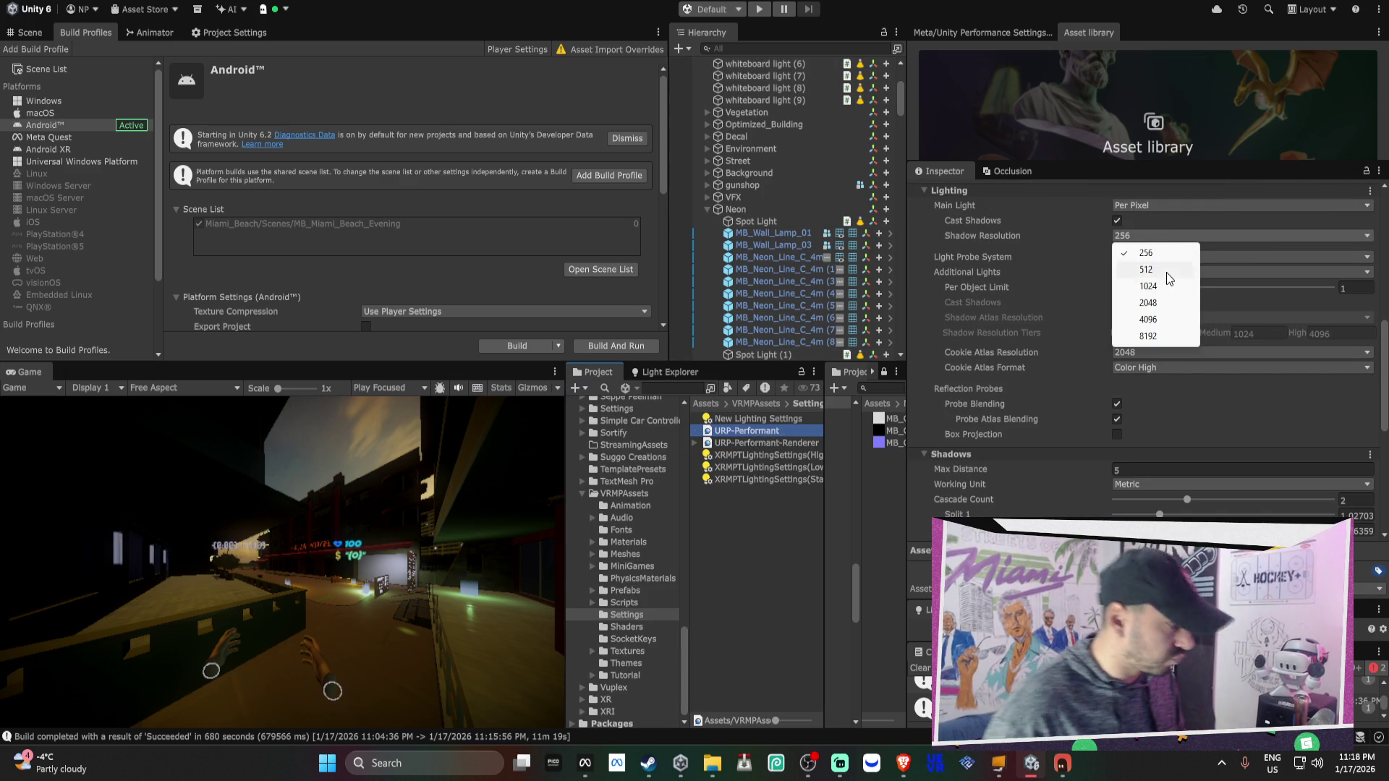
click(1166, 277)
Set Shadows Max Distance to 25 in Metric units, with Split 1 about 7.34 and Last Border 7.50
scroll(1165, 275, down, 3)
scroll(1165, 276, down, 2)
click(1161, 264)
text(2)
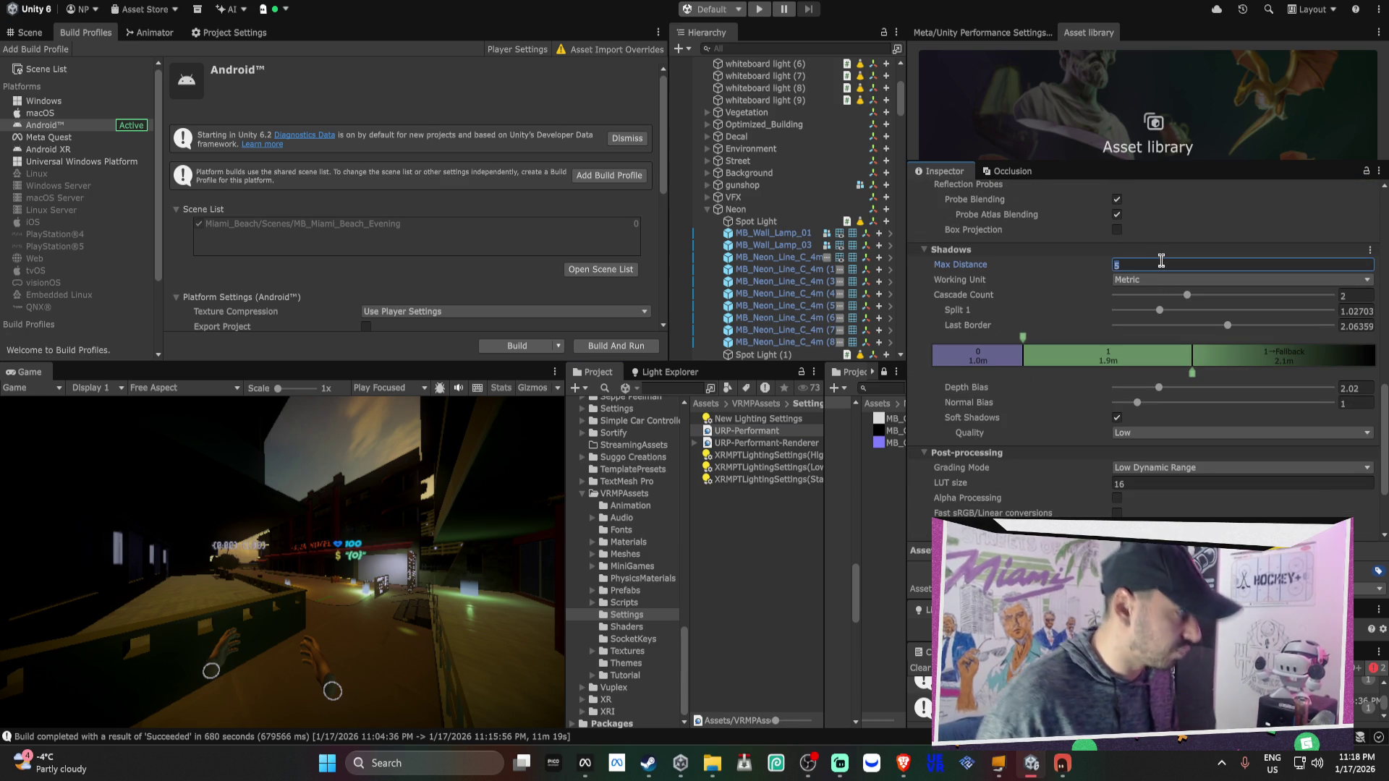
text(5)
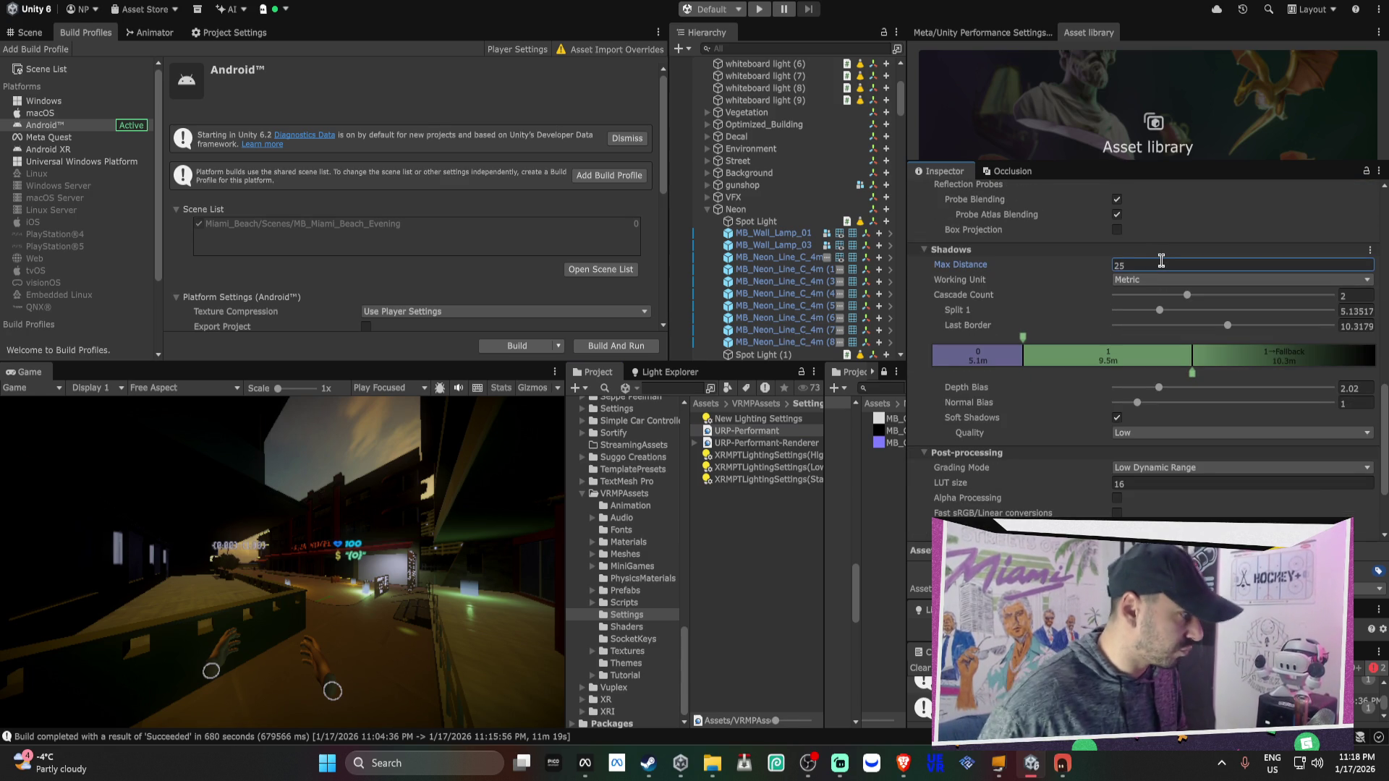
click(1166, 282)
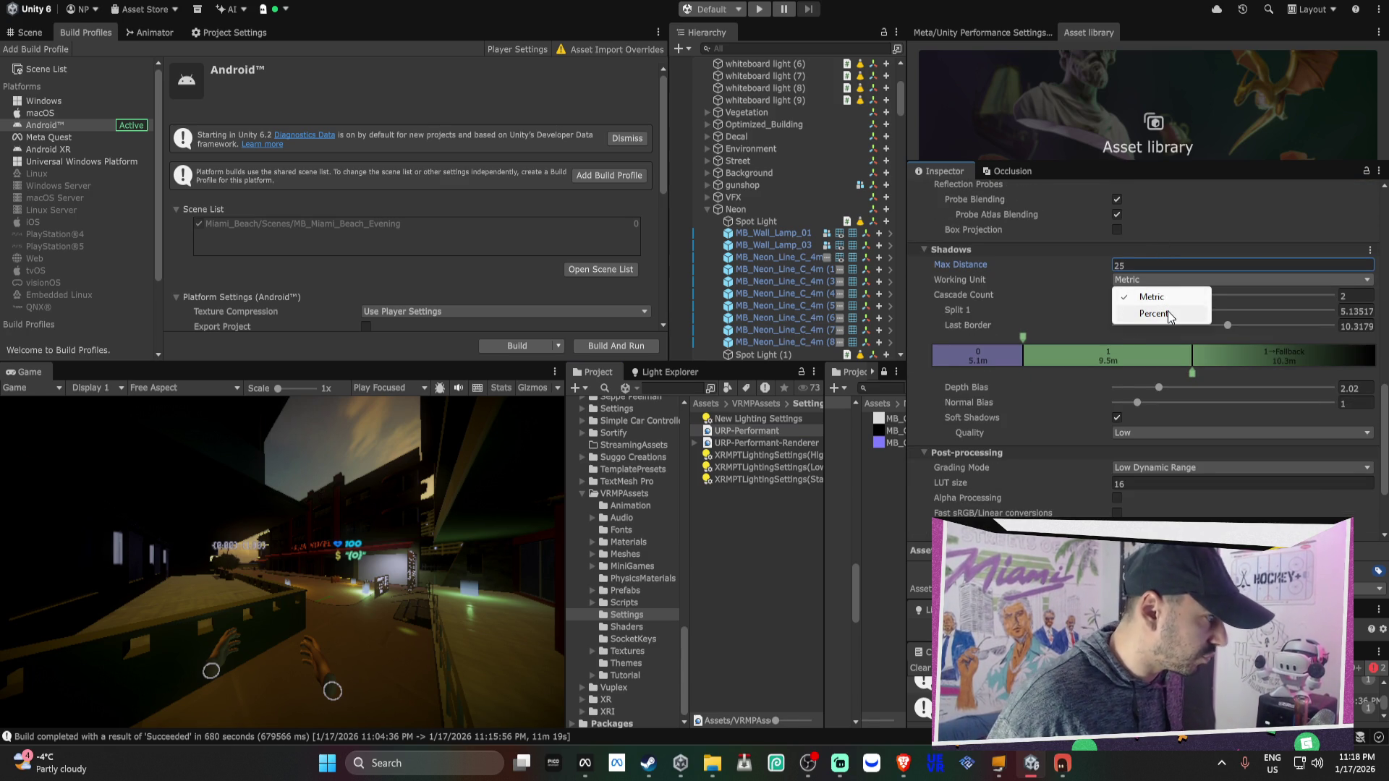
click(1114, 359)
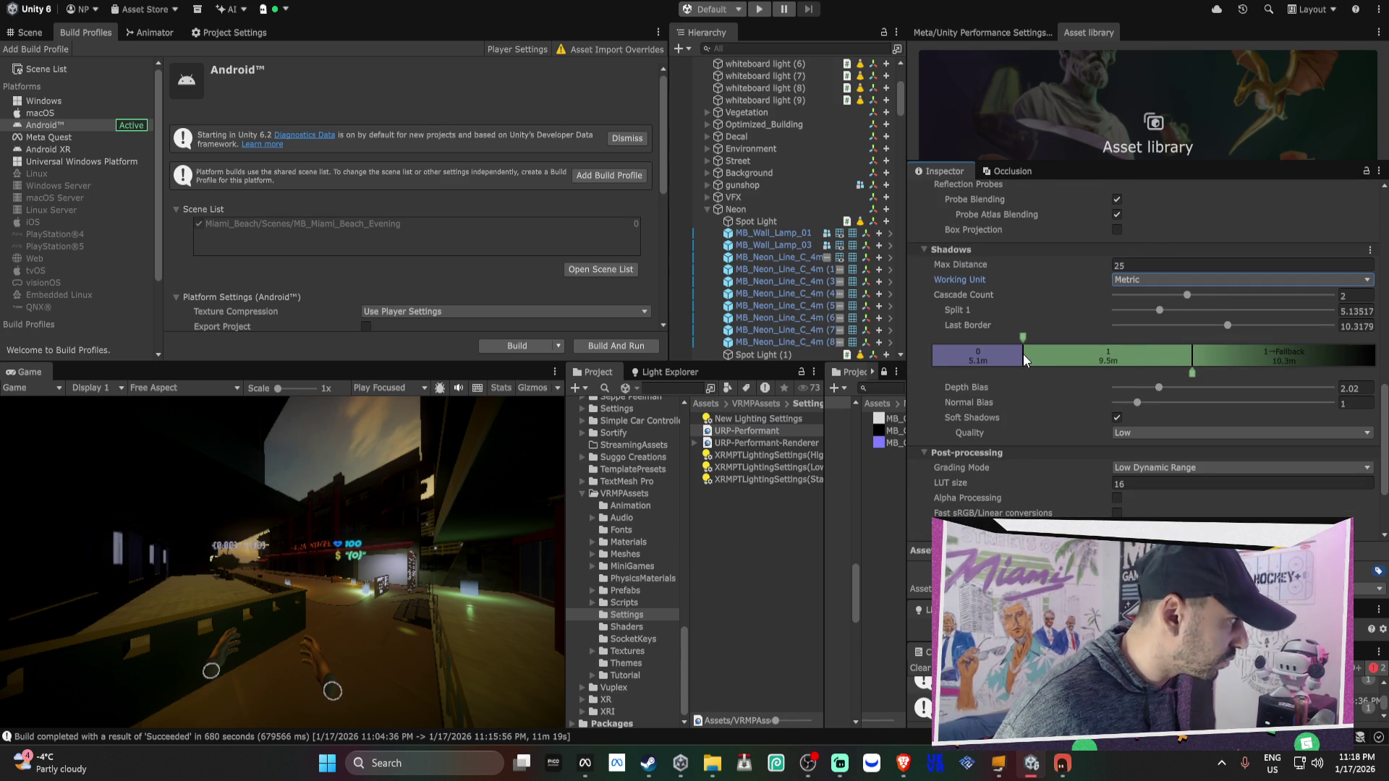
drag(1022, 338, 1061, 337)
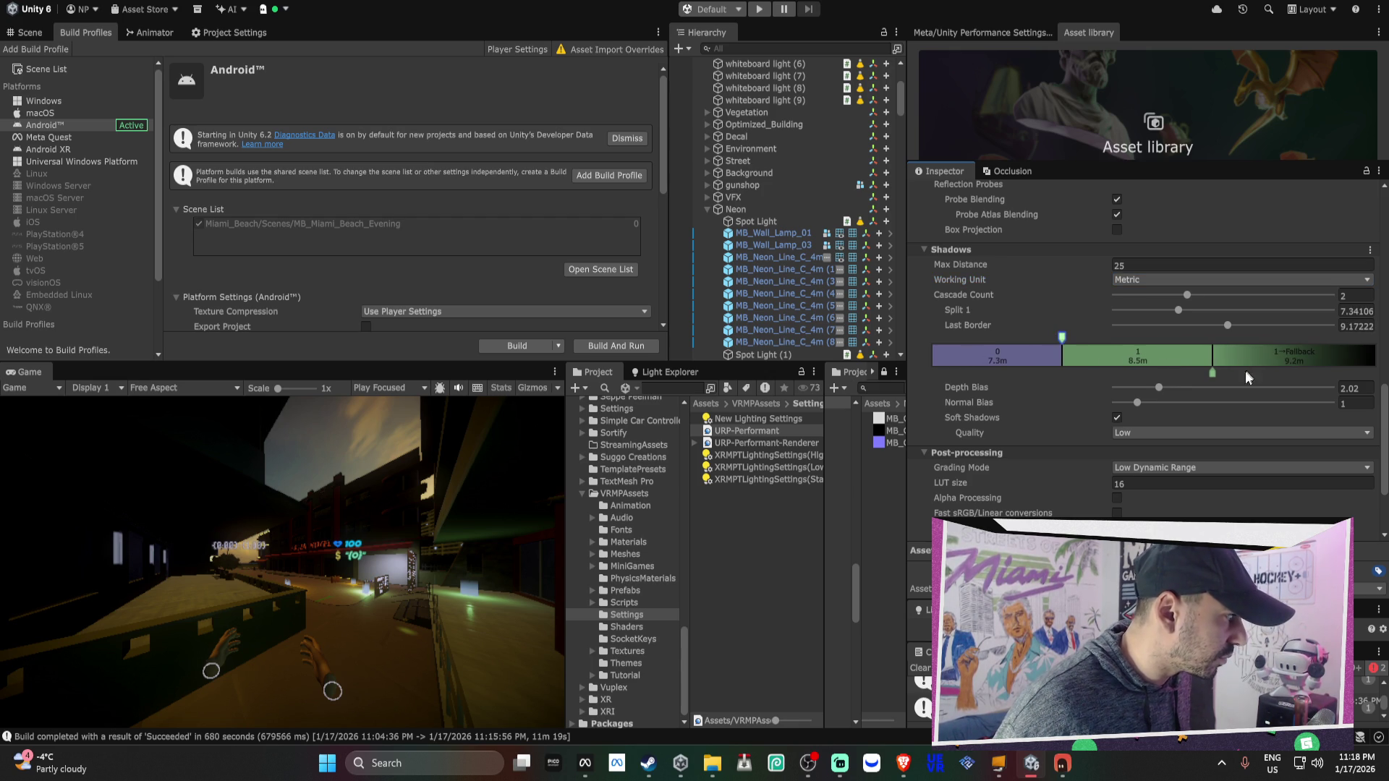
drag(1214, 372, 1243, 372)
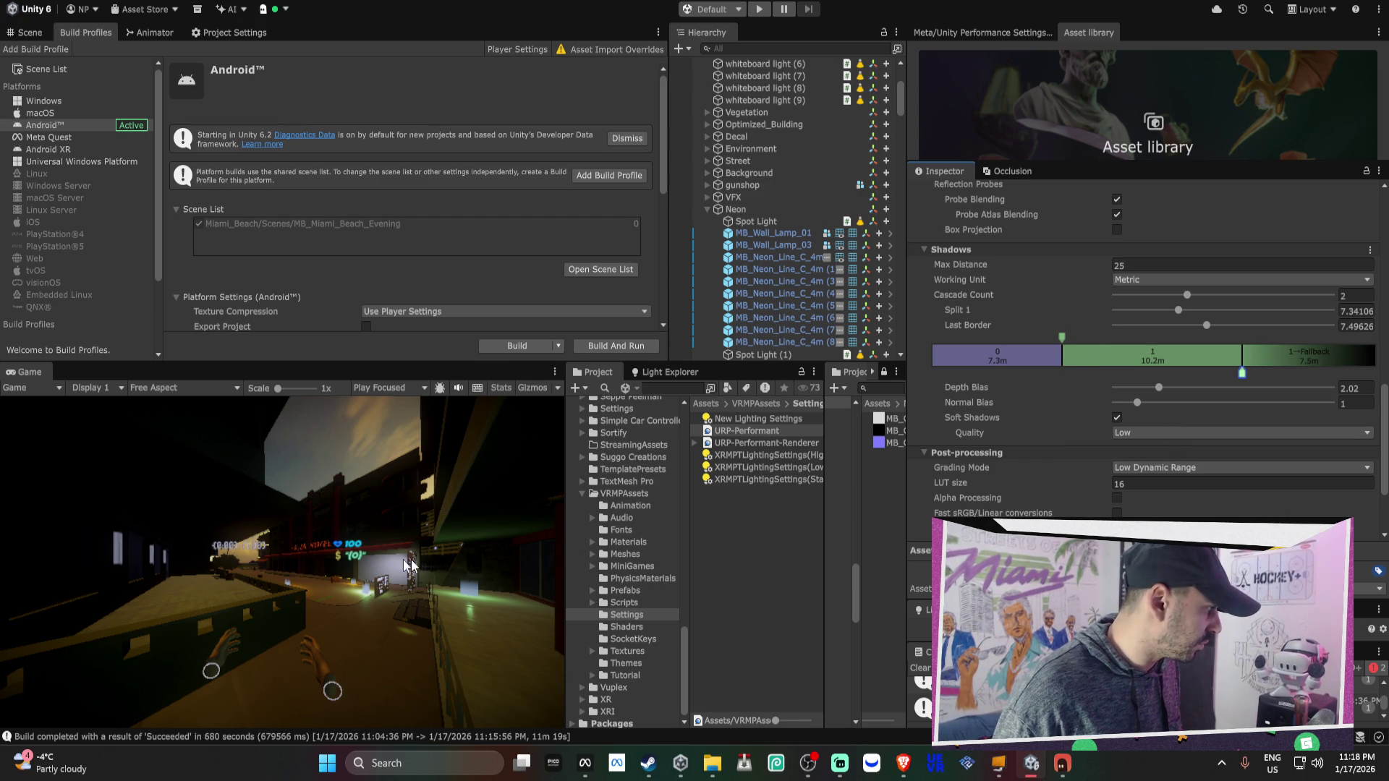
Switch to the Scene view, orbit it, and adjust the last shadow cascade border
click(30, 32)
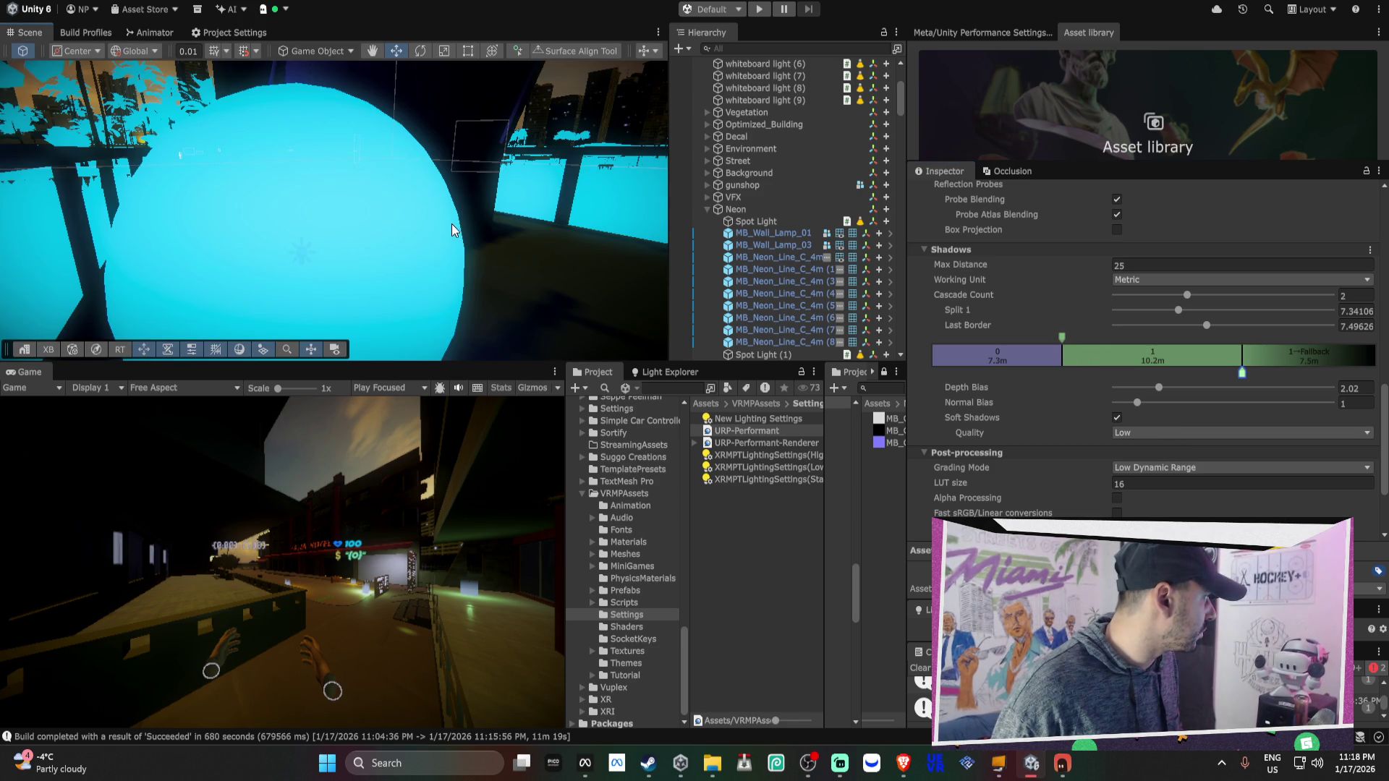
mouse_move(453, 223)
mouse_down()
mouse_move(548, 245)
mouse_move(386, 176)
mouse_move(372, 185)
mouse_move(425, 209)
mouse_up()
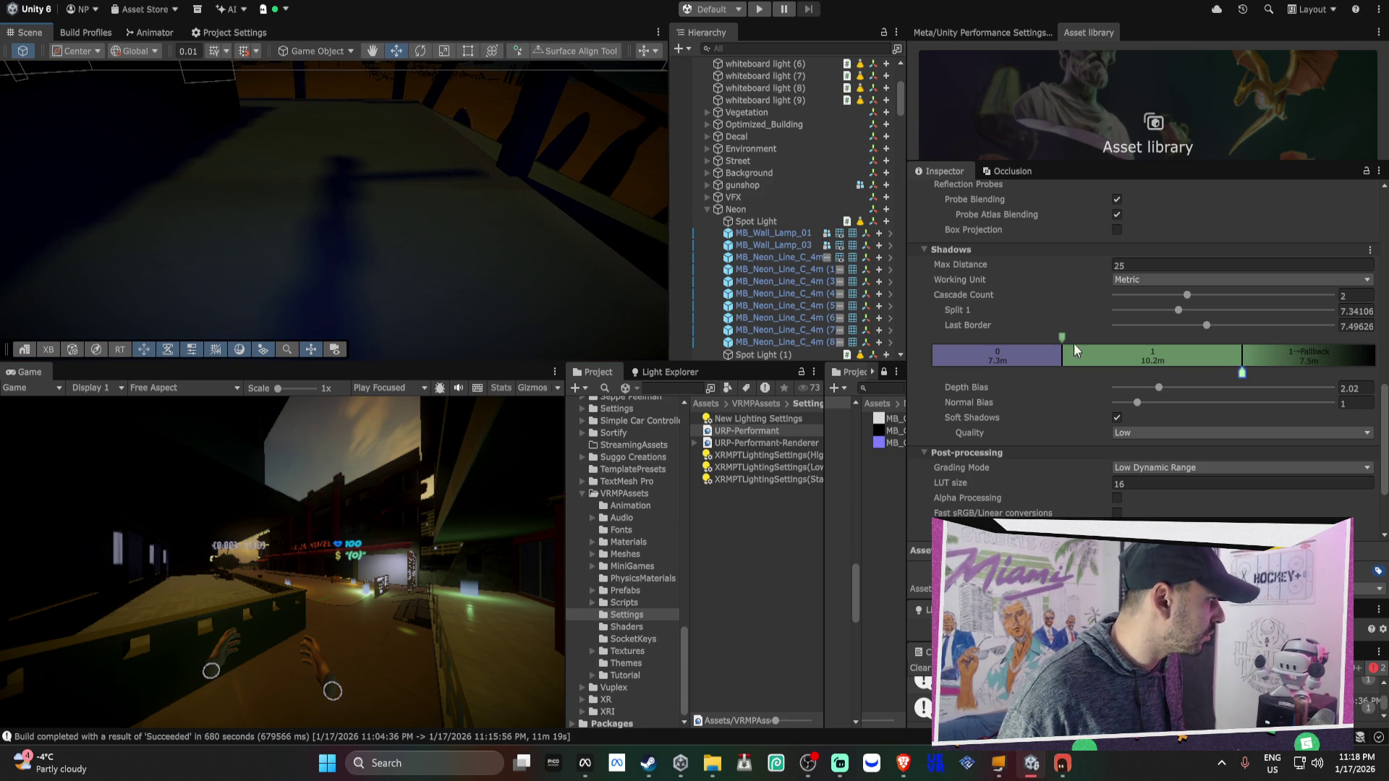
mouse_move(1064, 335)
mouse_down()
mouse_move(954, 332)
mouse_move(992, 335)
mouse_up()
mouse_move(1212, 372)
mouse_down()
mouse_move(1043, 373)
mouse_move(1196, 373)
mouse_up()
mouse_move(475, 233)
mouse_down()
mouse_move(446, 269)
mouse_move(366, 282)
mouse_up()
mouse_move(1199, 374)
mouse_down()
mouse_move(1042, 374)
mouse_move(1296, 375)
mouse_move(1222, 374)
mouse_up()
mouse_move(452, 252)
mouse_down()
mouse_move(388, 225)
mouse_move(411, 223)
mouse_move(403, 208)
mouse_up()
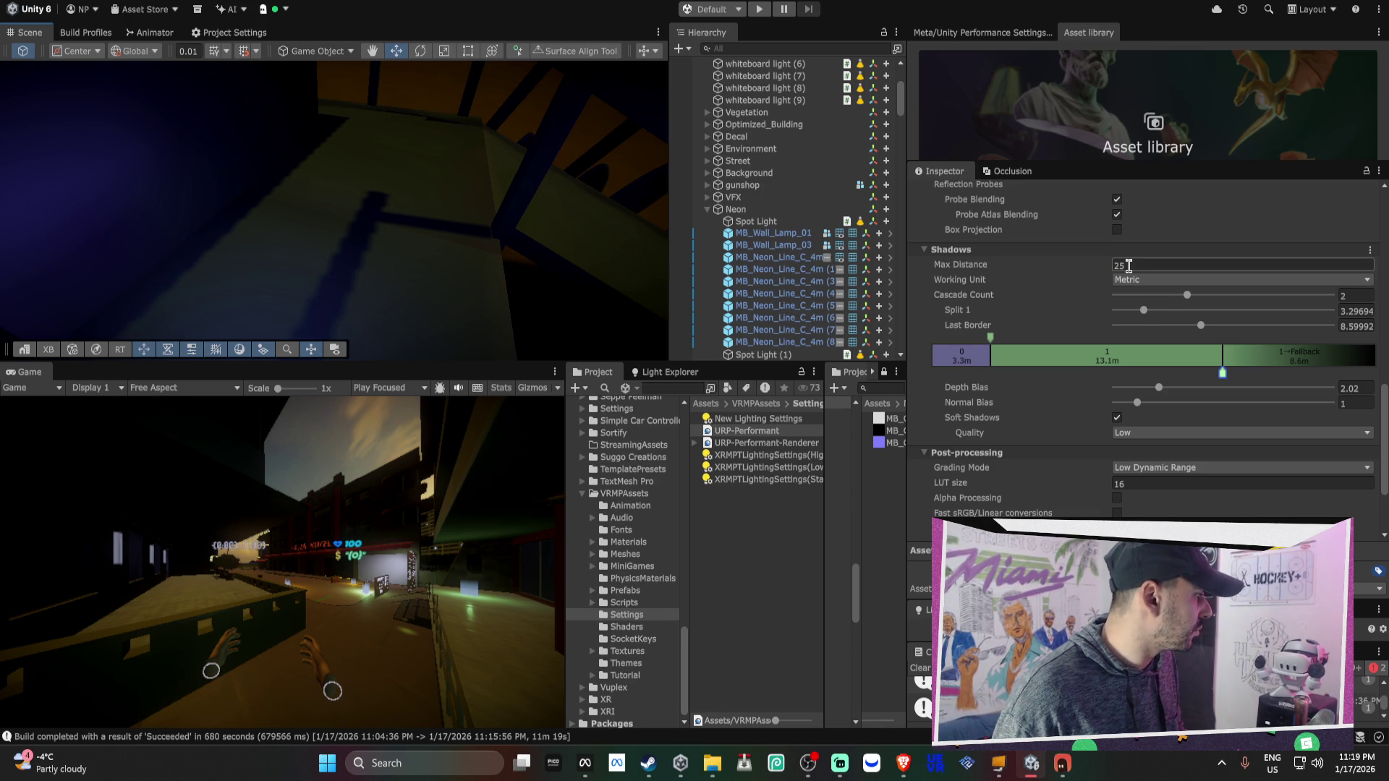
Widen the first shadow cascade until Split 1 settles at about 8.89 m
mouse_move(1223, 374)
mouse_down()
mouse_move(1141, 385)
mouse_move(1202, 373)
mouse_up()
drag(989, 338, 1036, 340)
mouse_move(645, 304)
mouse_down()
mouse_move(340, 209)
mouse_move(355, 220)
mouse_move(288, 210)
mouse_move(118, 107)
mouse_move(176, 220)
mouse_move(253, 80)
mouse_up()
drag(1036, 333, 1089, 334)
mouse_move(632, 273)
mouse_down()
mouse_move(293, 161)
mouse_move(242, 201)
mouse_move(346, 193)
mouse_move(526, 349)
mouse_up()
Turn on Stats over the Game view and orbit the scene camera around the lit street
click(498, 389)
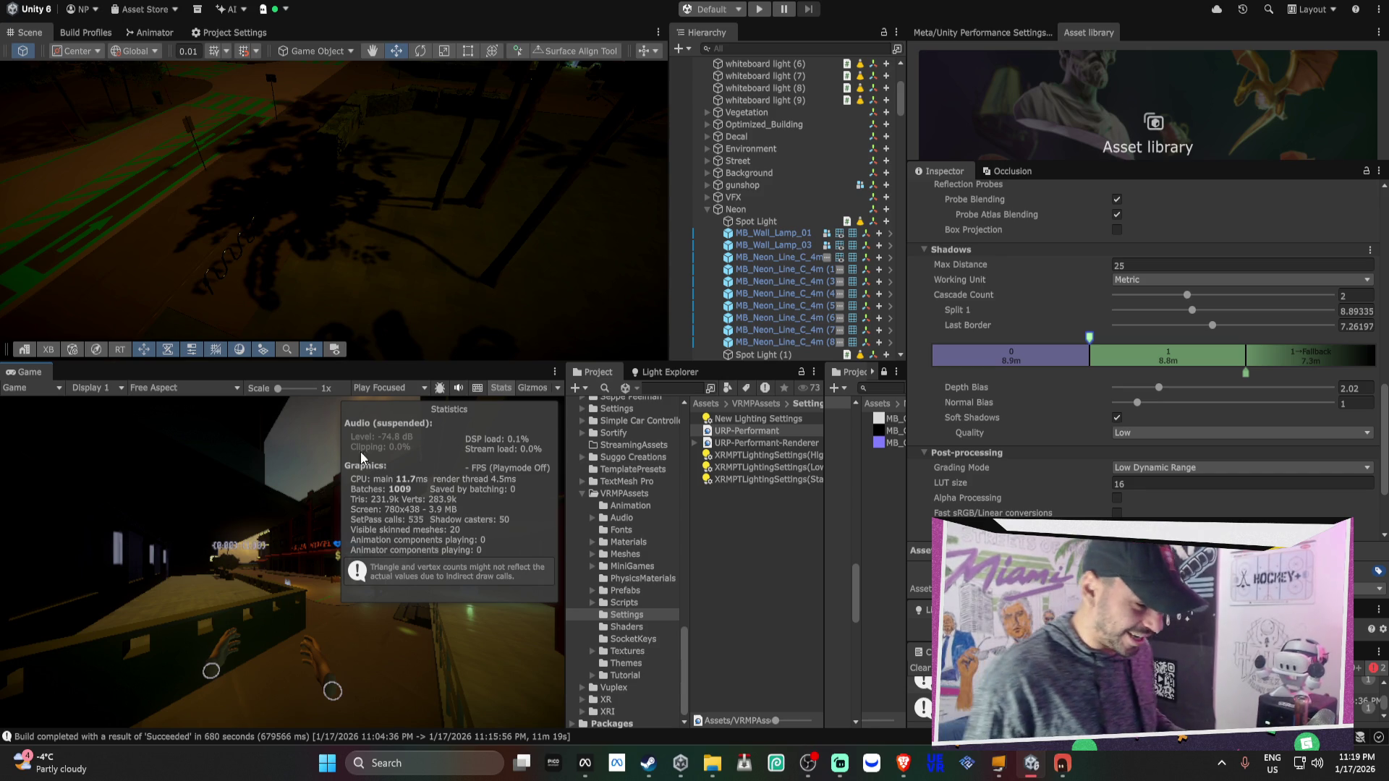
mouse_move(362, 188)
mouse_down()
mouse_move(382, 180)
mouse_move(347, 211)
mouse_move(319, 175)
mouse_up()
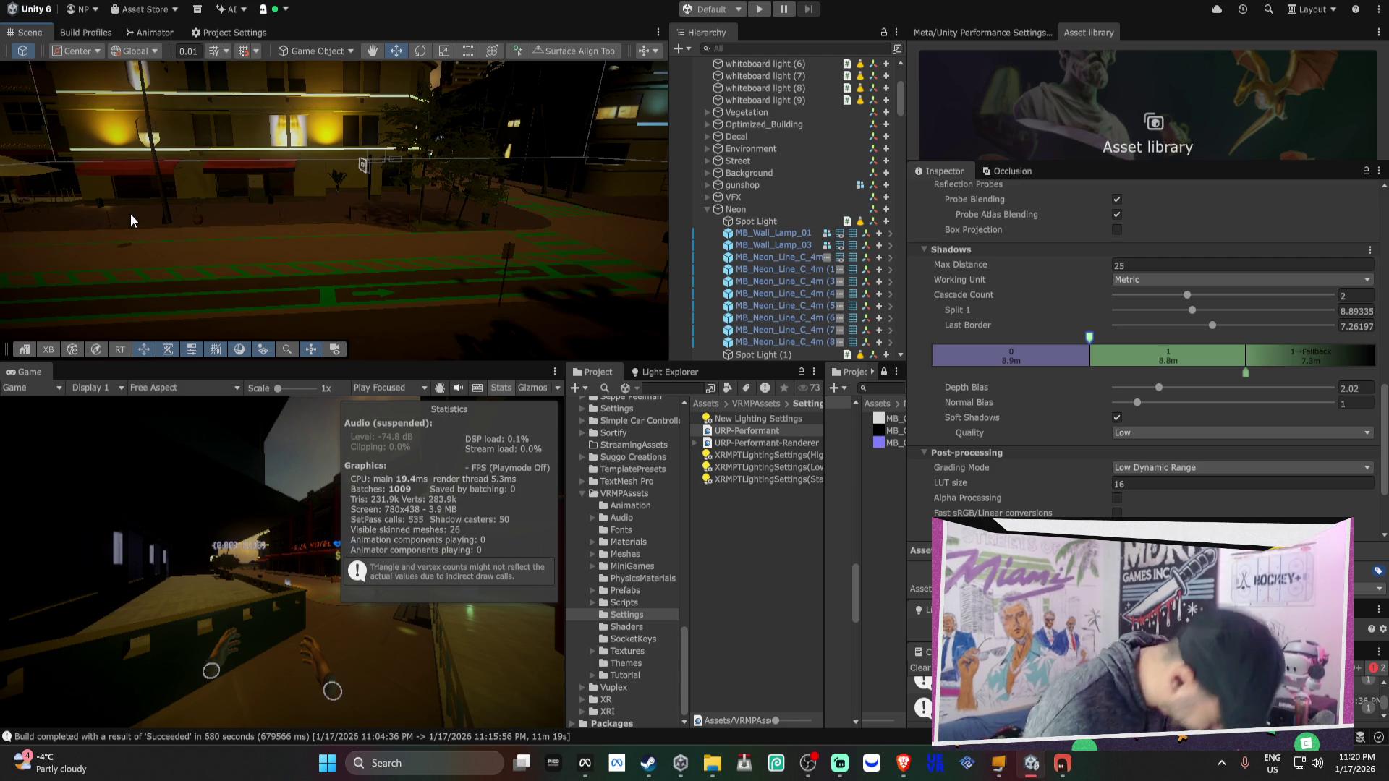
mouse_move(271, 211)
mouse_down()
mouse_move(284, 167)
mouse_move(224, 152)
mouse_move(249, 178)
mouse_move(580, 164)
mouse_up()
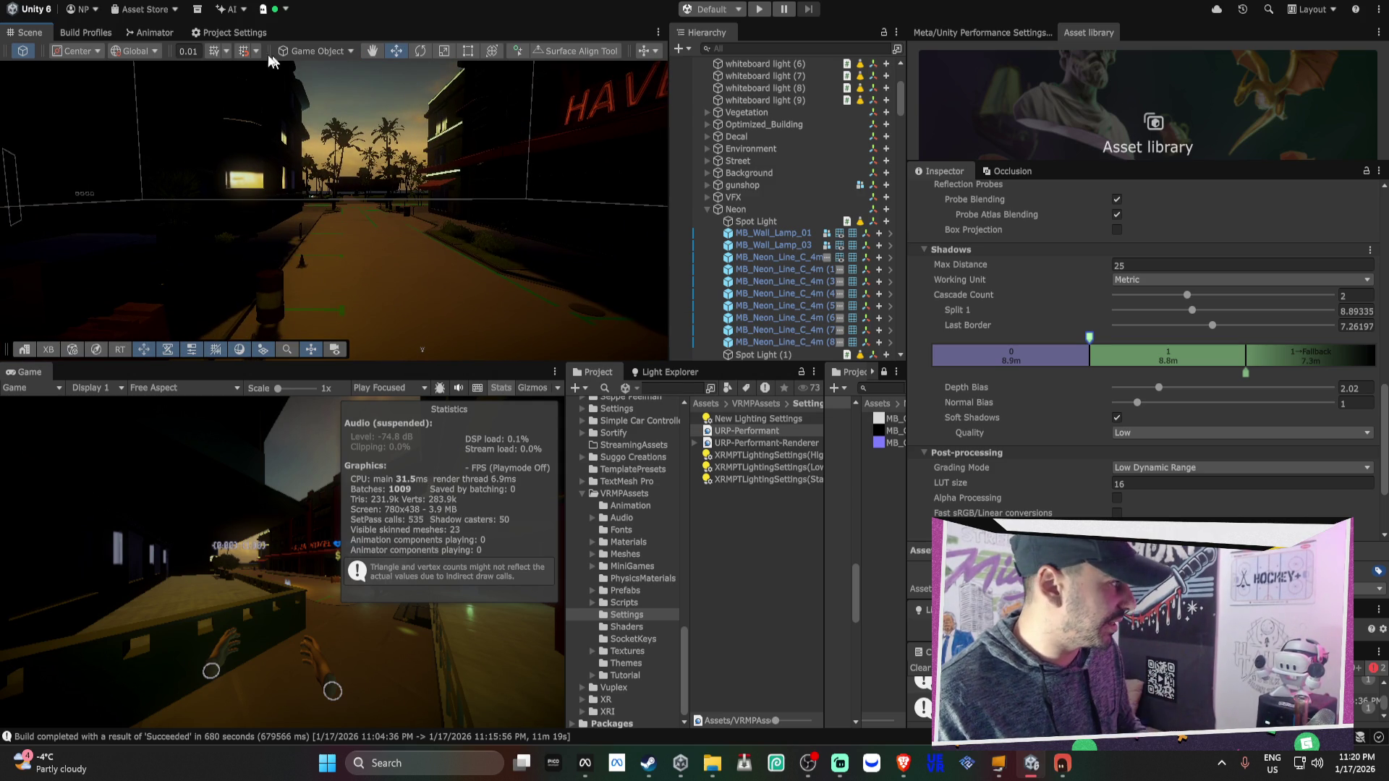
After checking Player settings, build the Android APK, overwriting Streets of Miami_alpha_test_DONOTRELEASE.apk
click(87, 33)
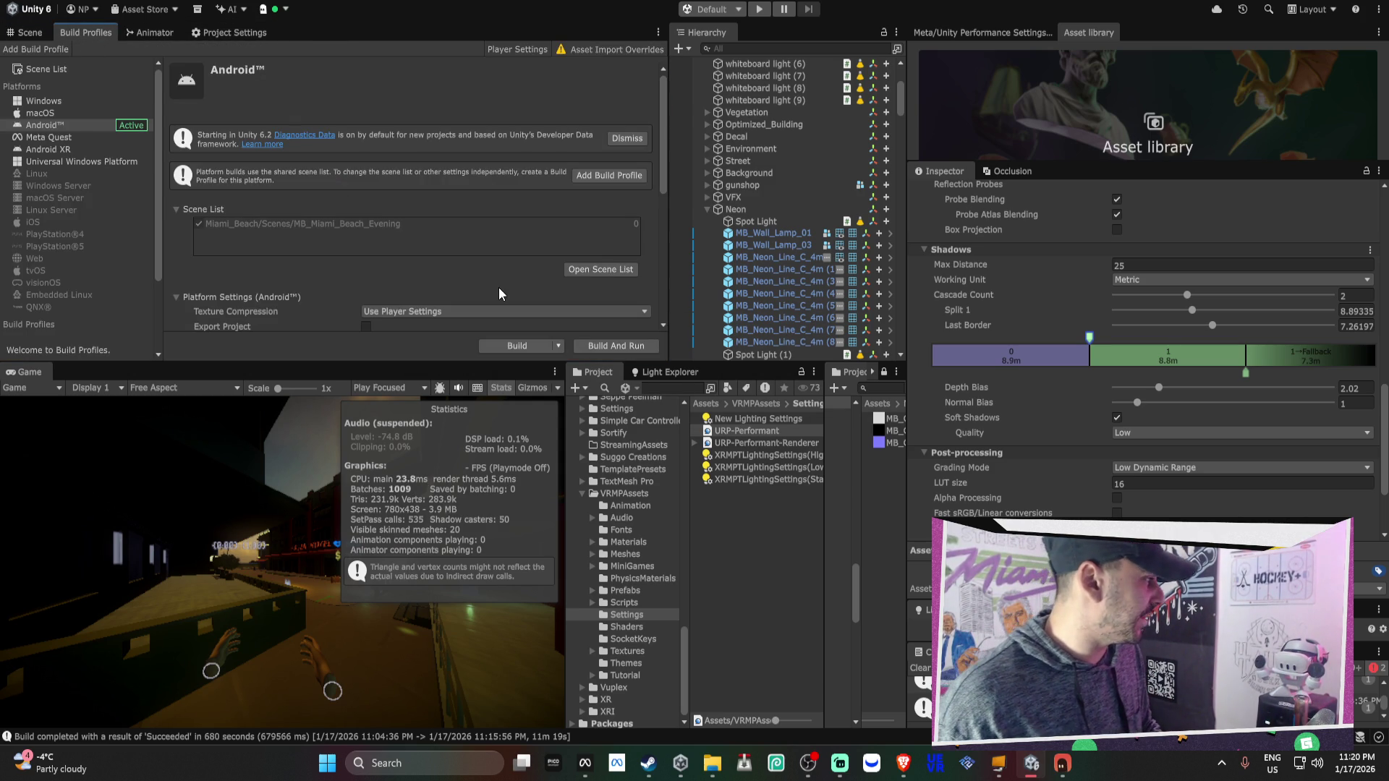
click(237, 33)
click(86, 33)
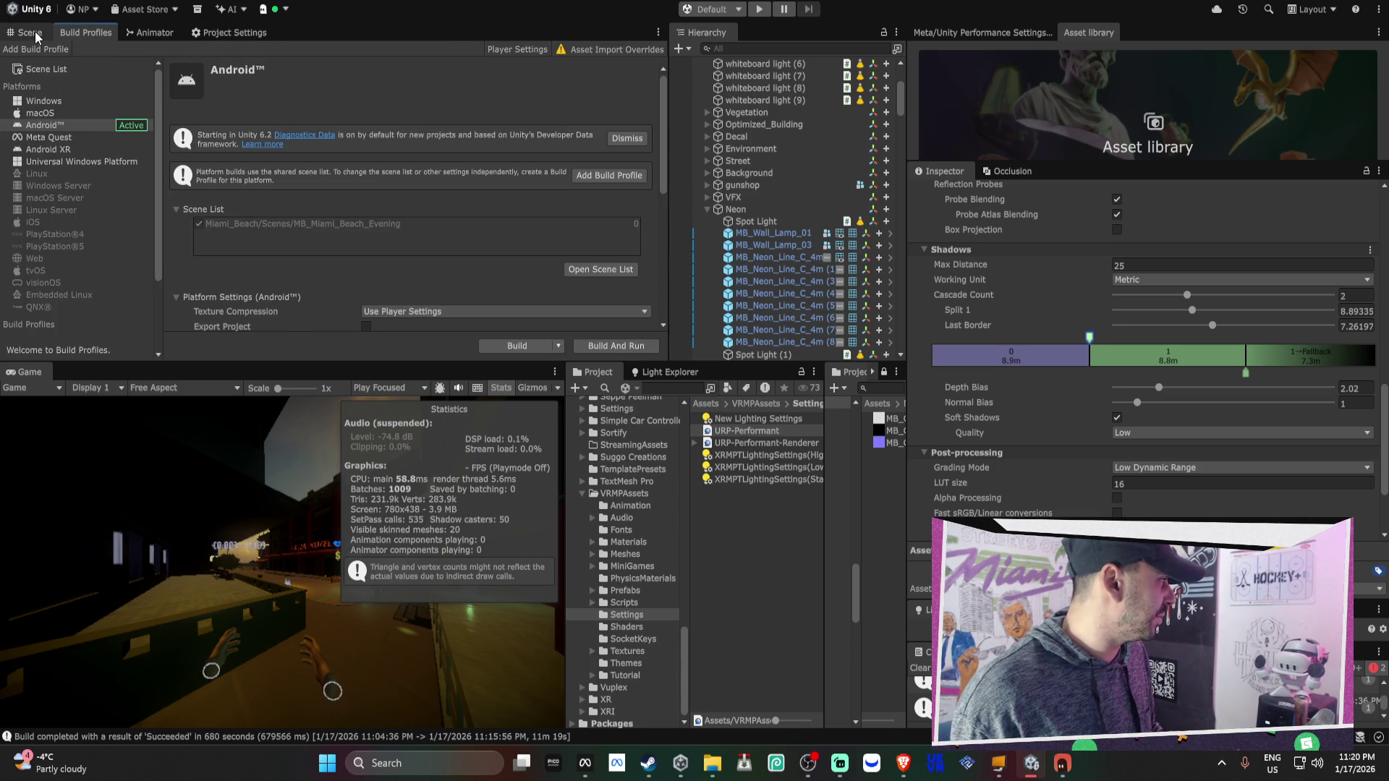
click(501, 345)
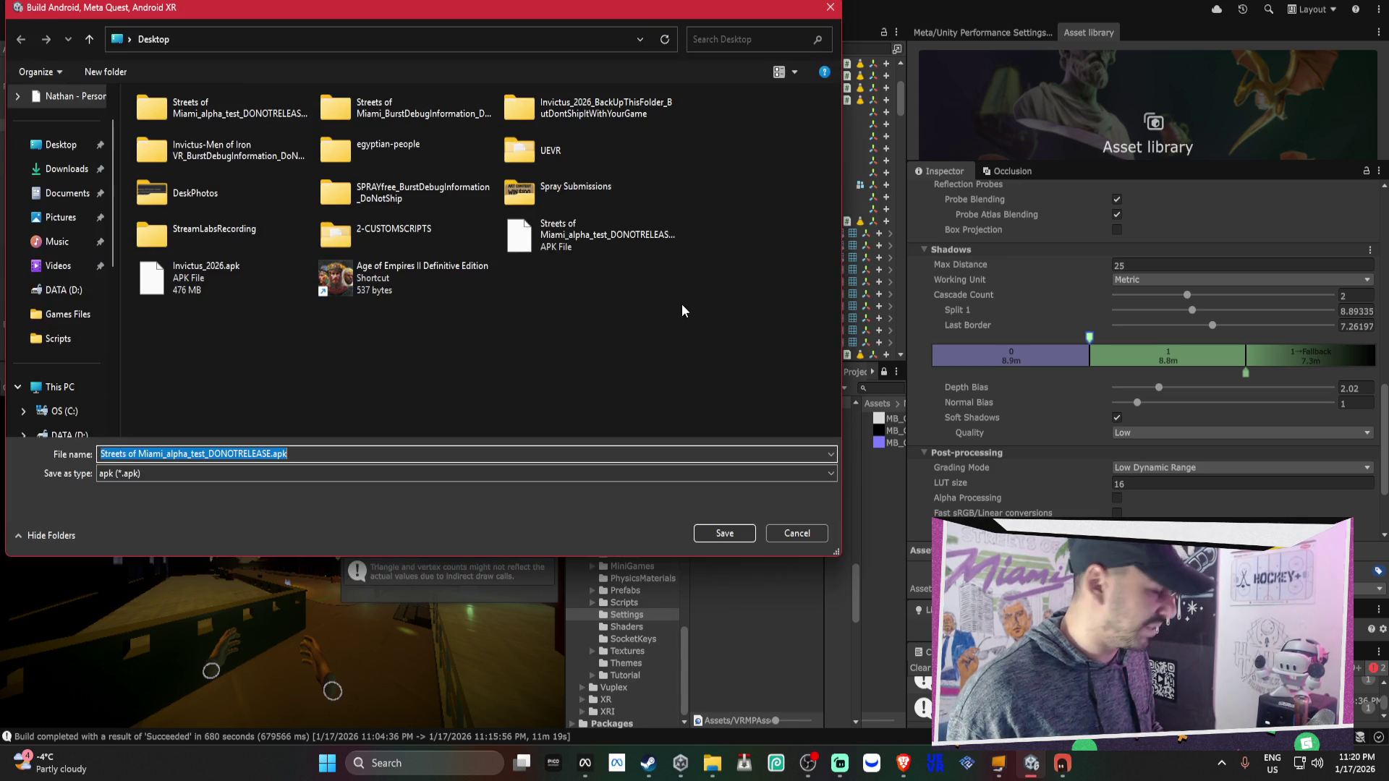
click(734, 536)
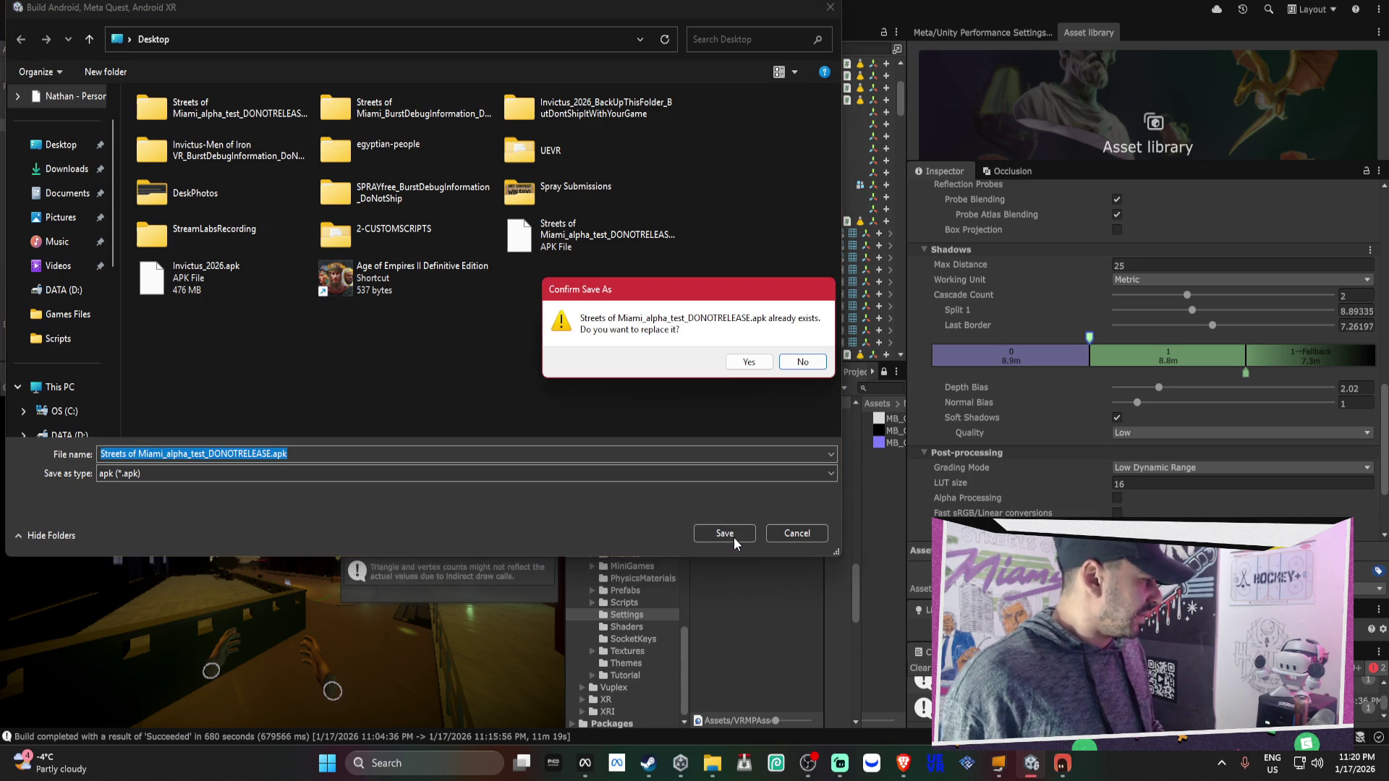
click(750, 363)
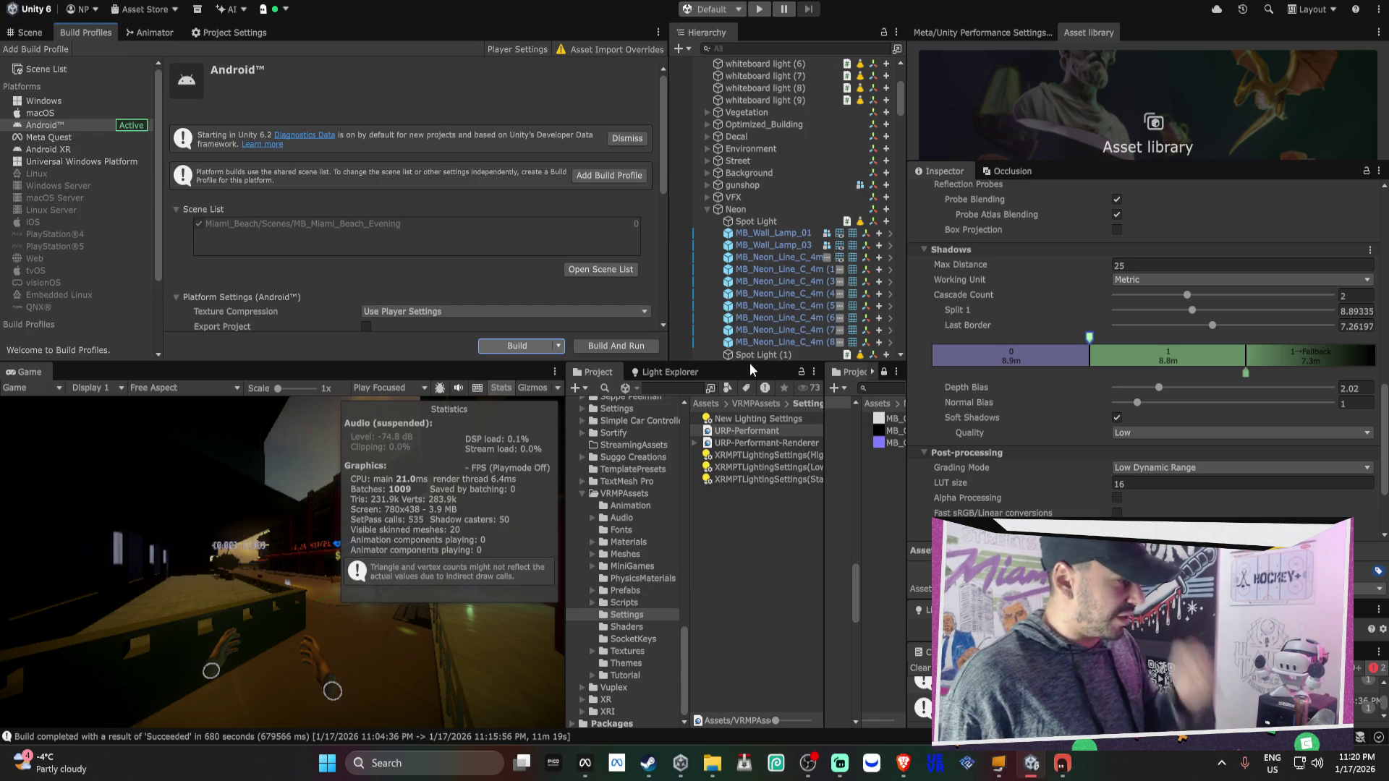
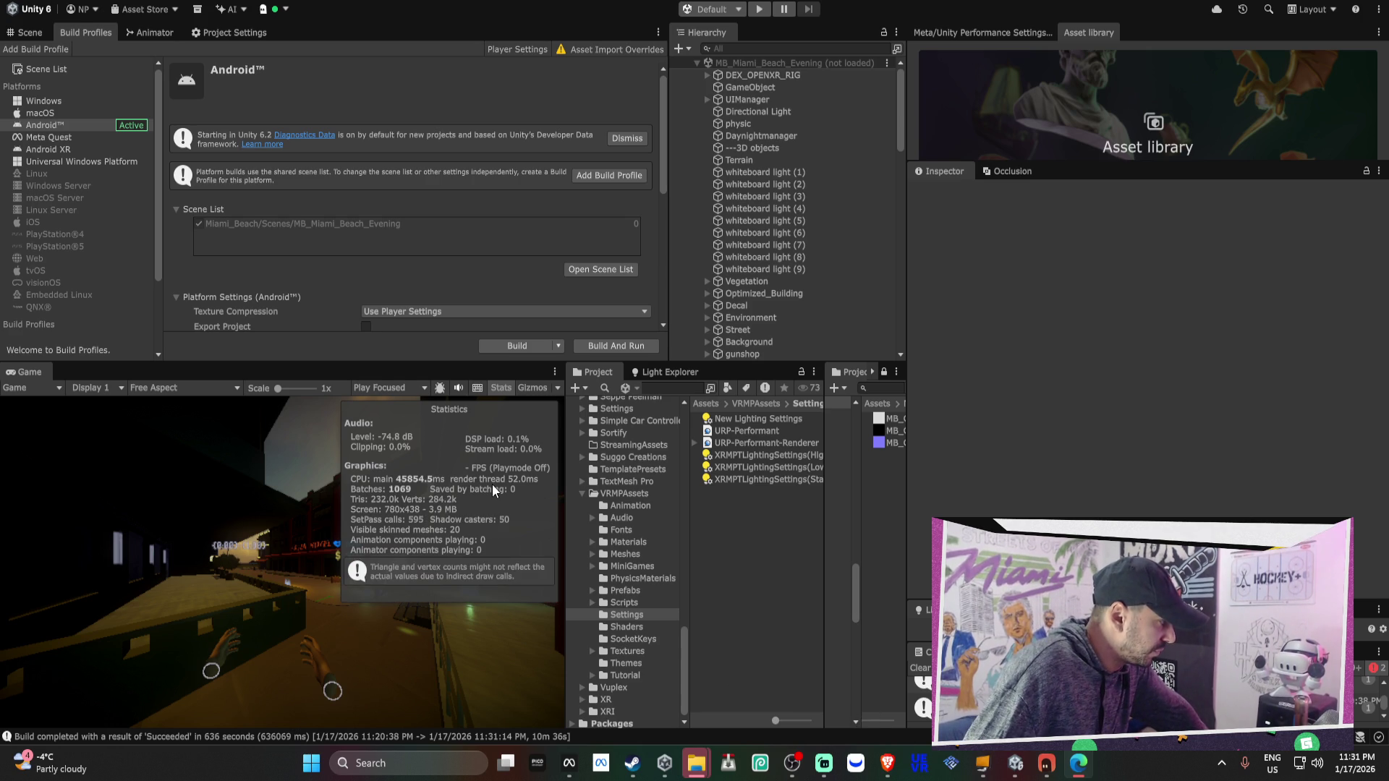
In Meta Quest Developer Hub, start uploading the Streets of Miami APK as a new ALPHA build
click(568, 764)
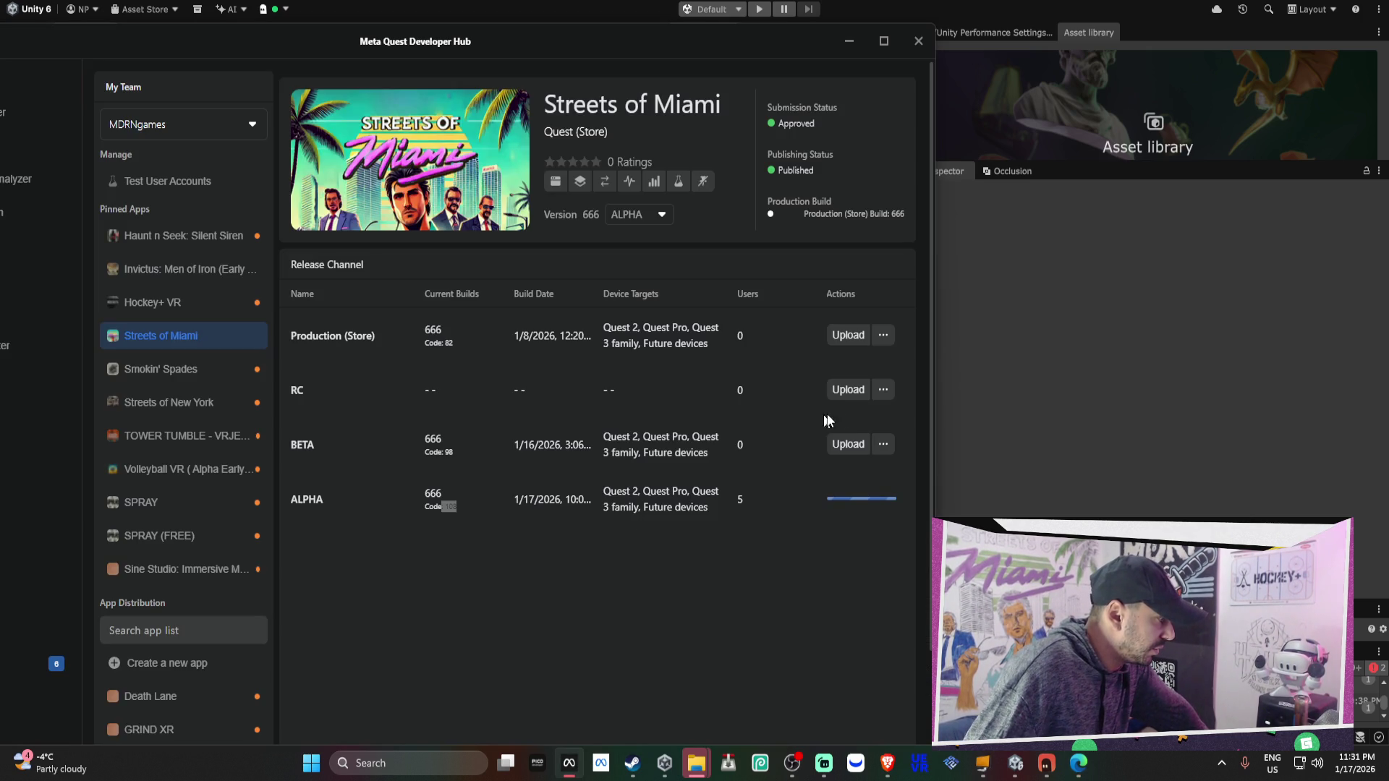
click(854, 503)
click(561, 637)
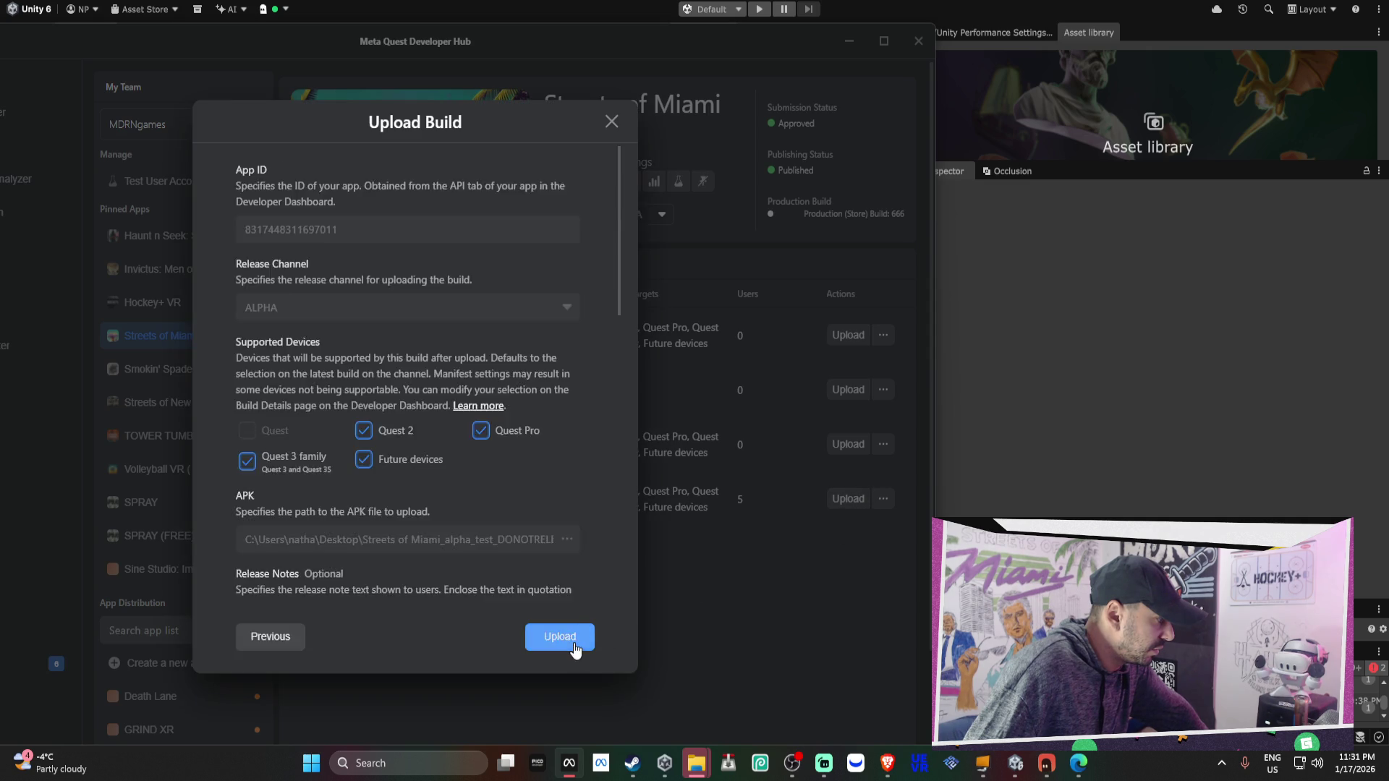
click(568, 639)
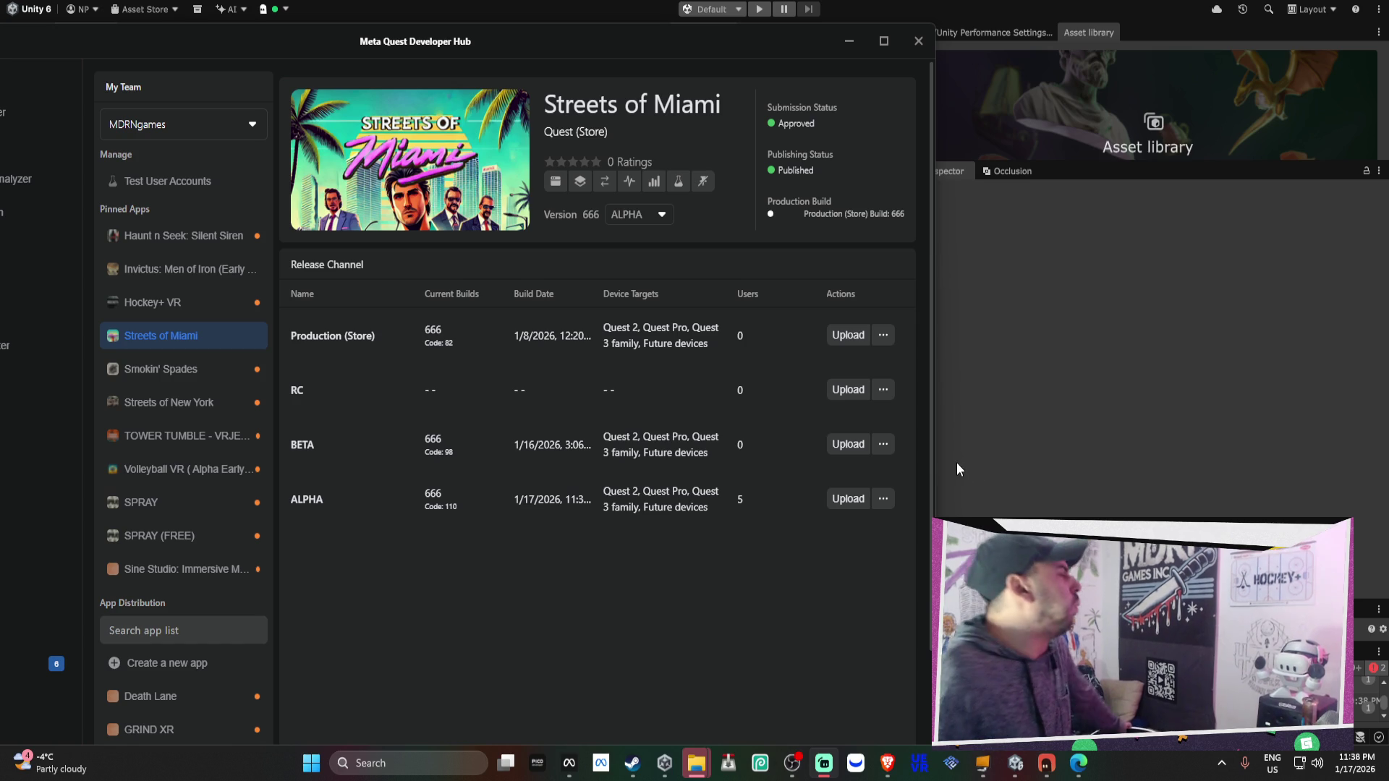
After confirming ALPHA lists build 666, switch back to Unity's Build Profiles window
click(1112, 441)
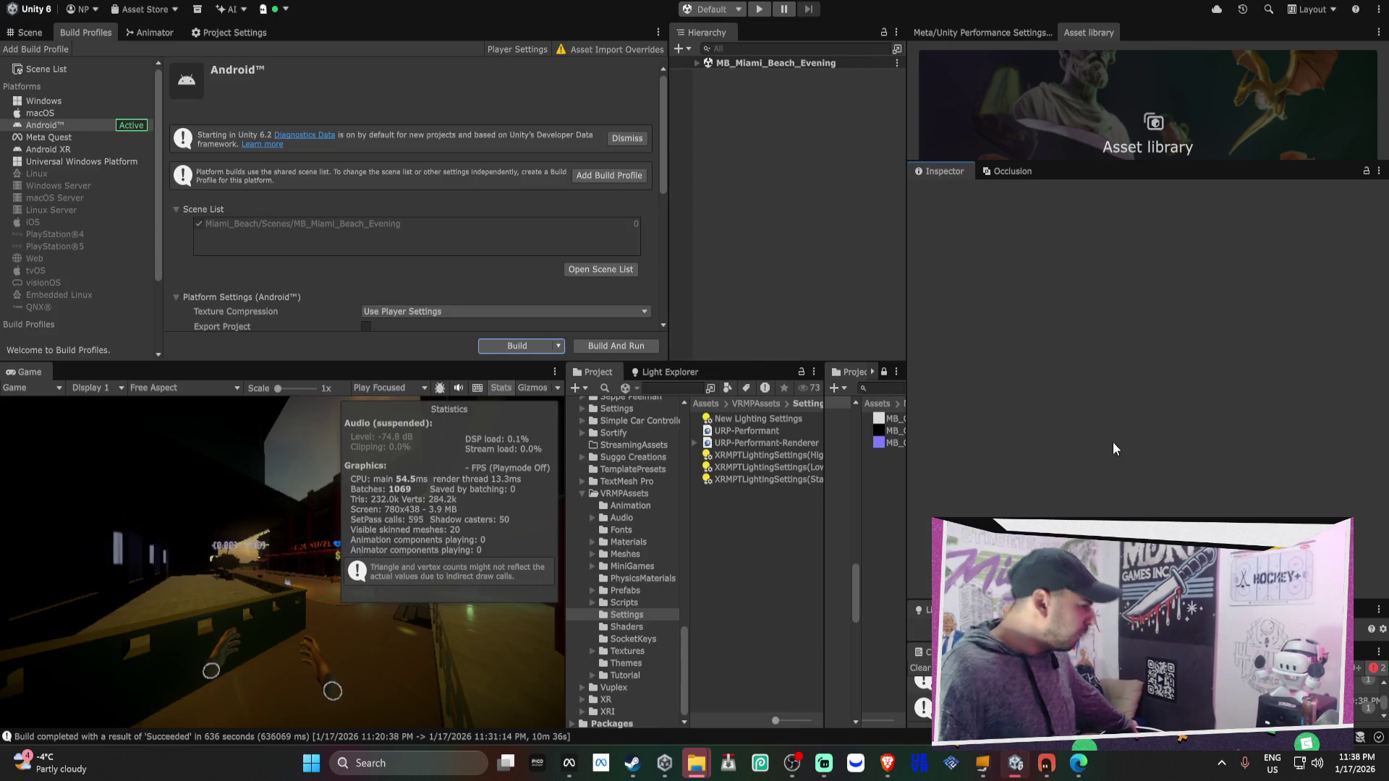
Change URP-Performant's Main Light Shadow Resolution from 512 to 256
mouse_move(825, 767)
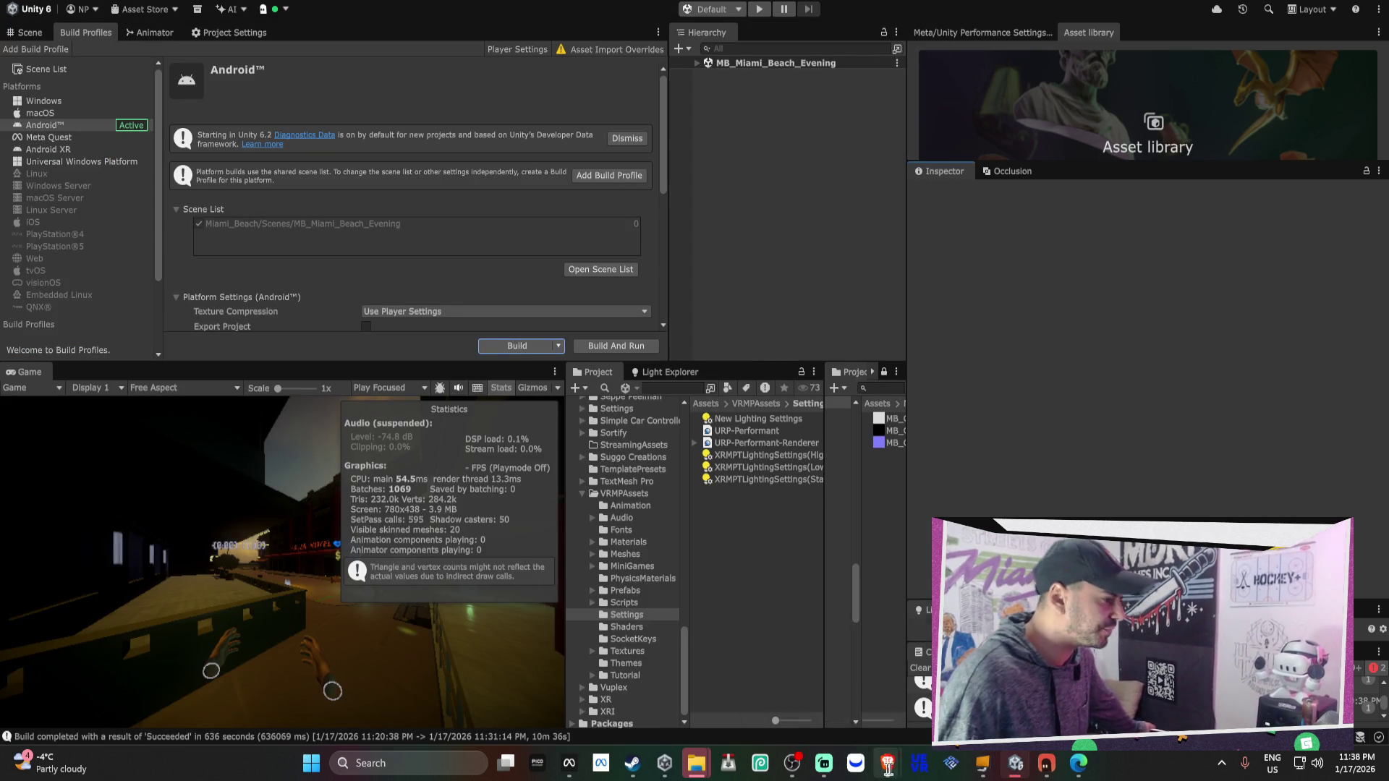
mouse_move(887, 766)
mouse_move(836, 691)
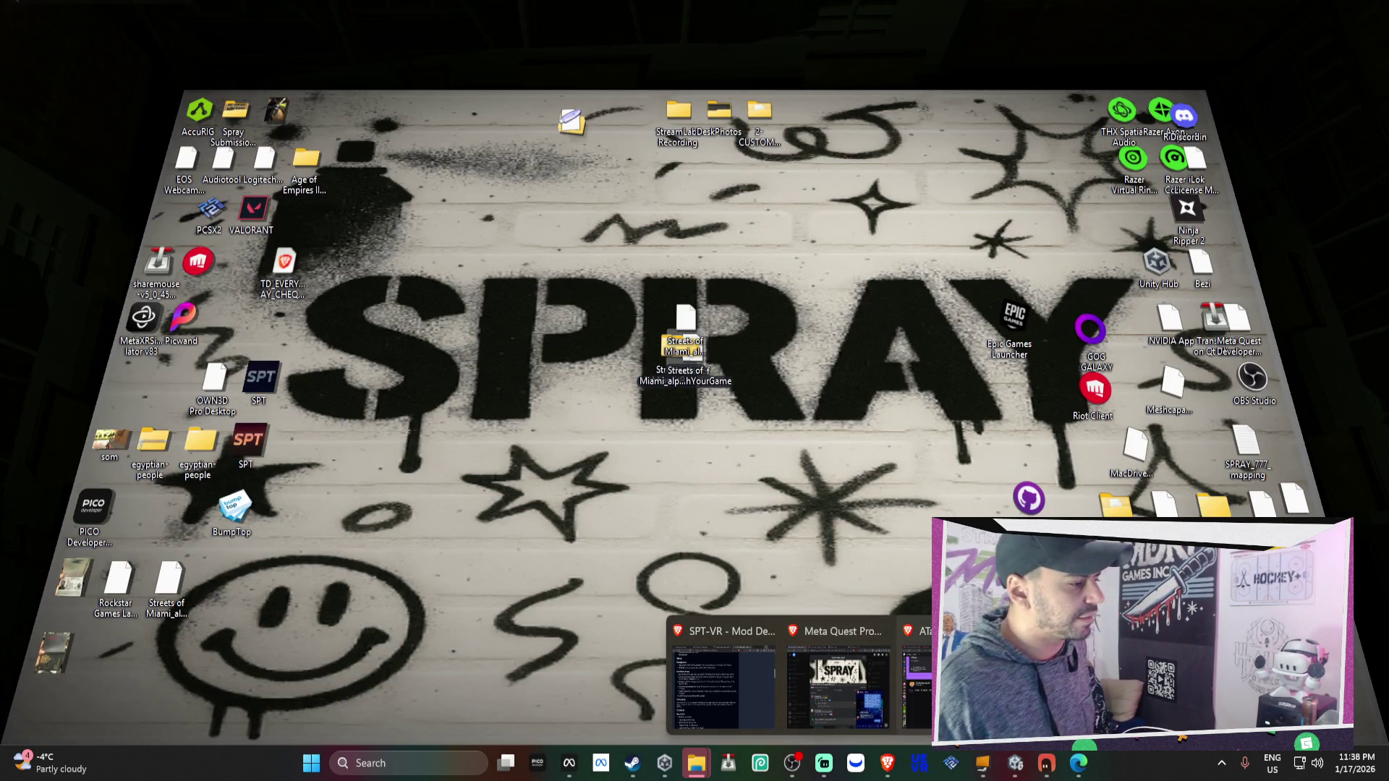
mouse_move(715, 689)
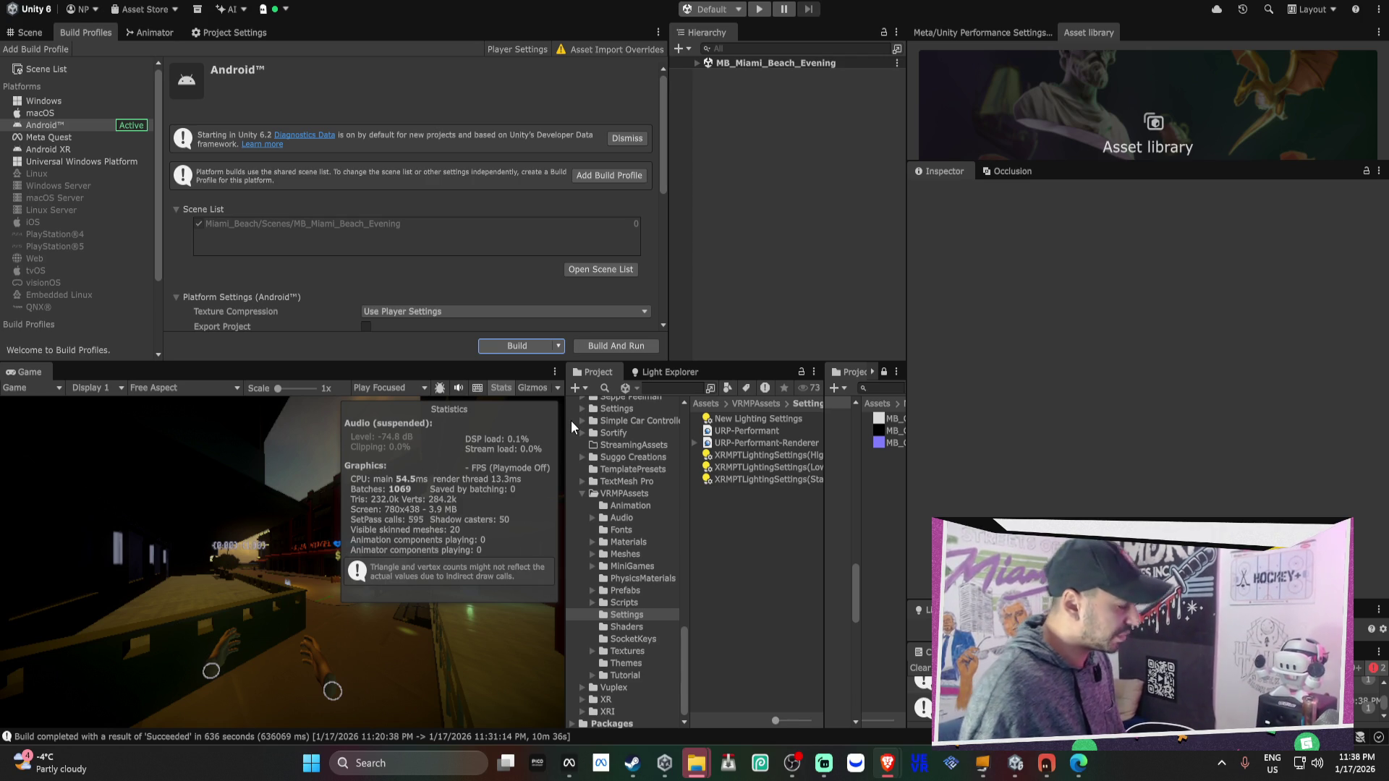
click(762, 431)
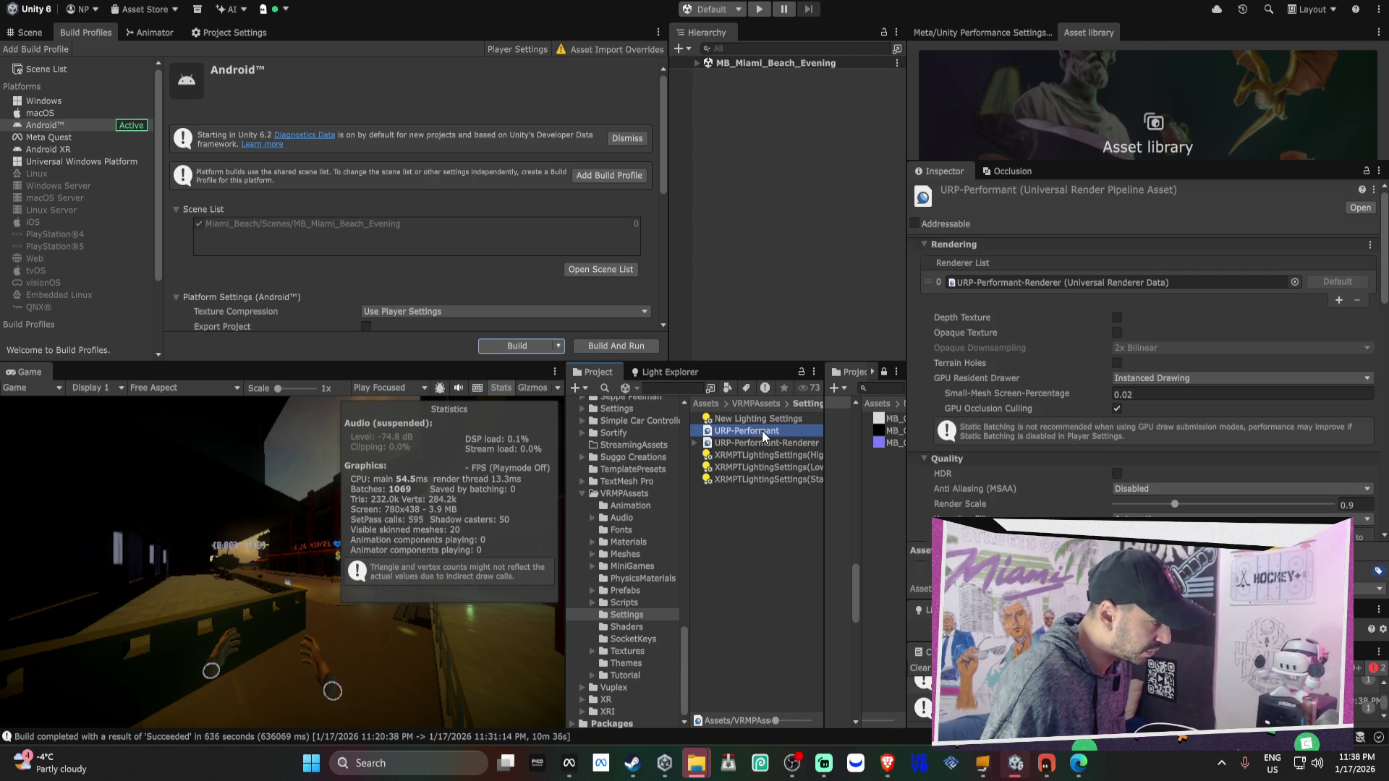
scroll(1126, 446, down, 5)
click(1126, 399)
click(1131, 418)
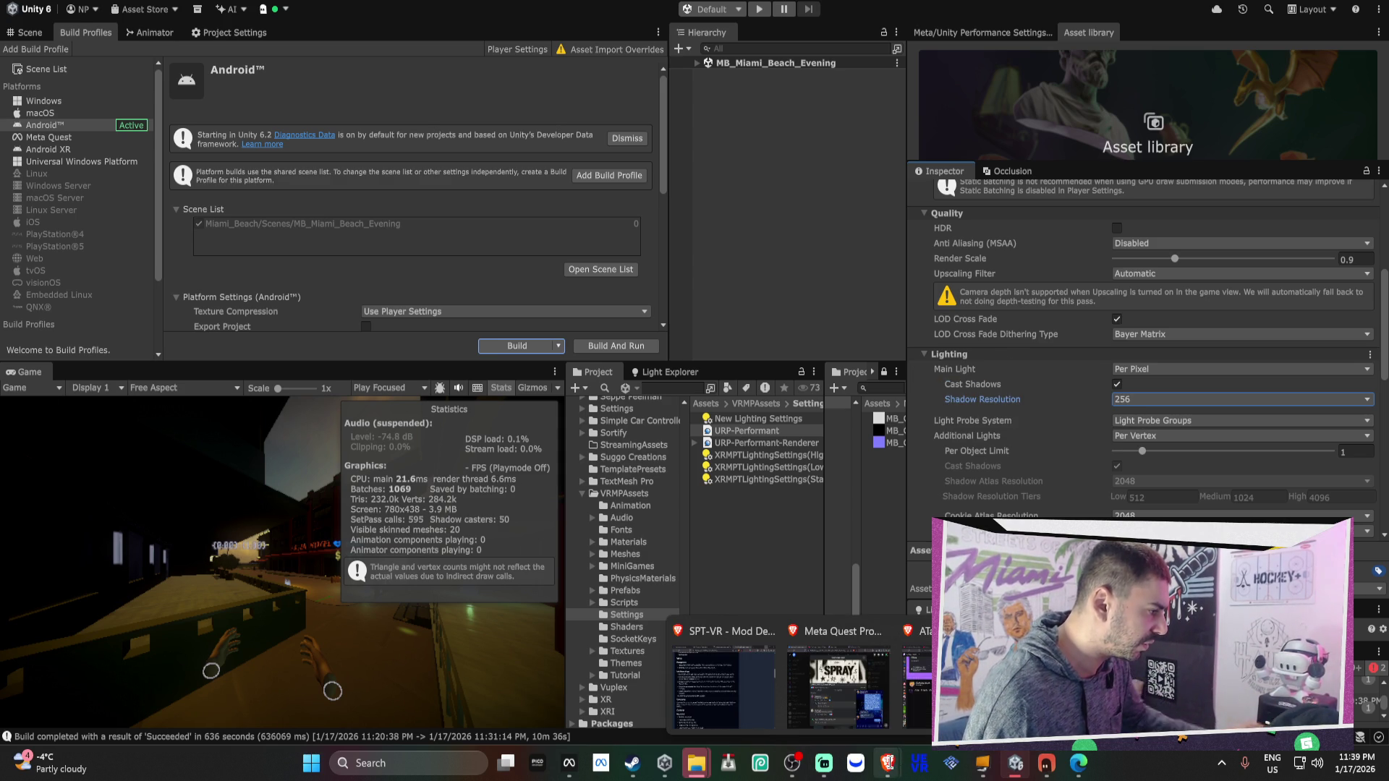
In Brave, load oculus.com/casting in a new tab
mouse_move(918, 680)
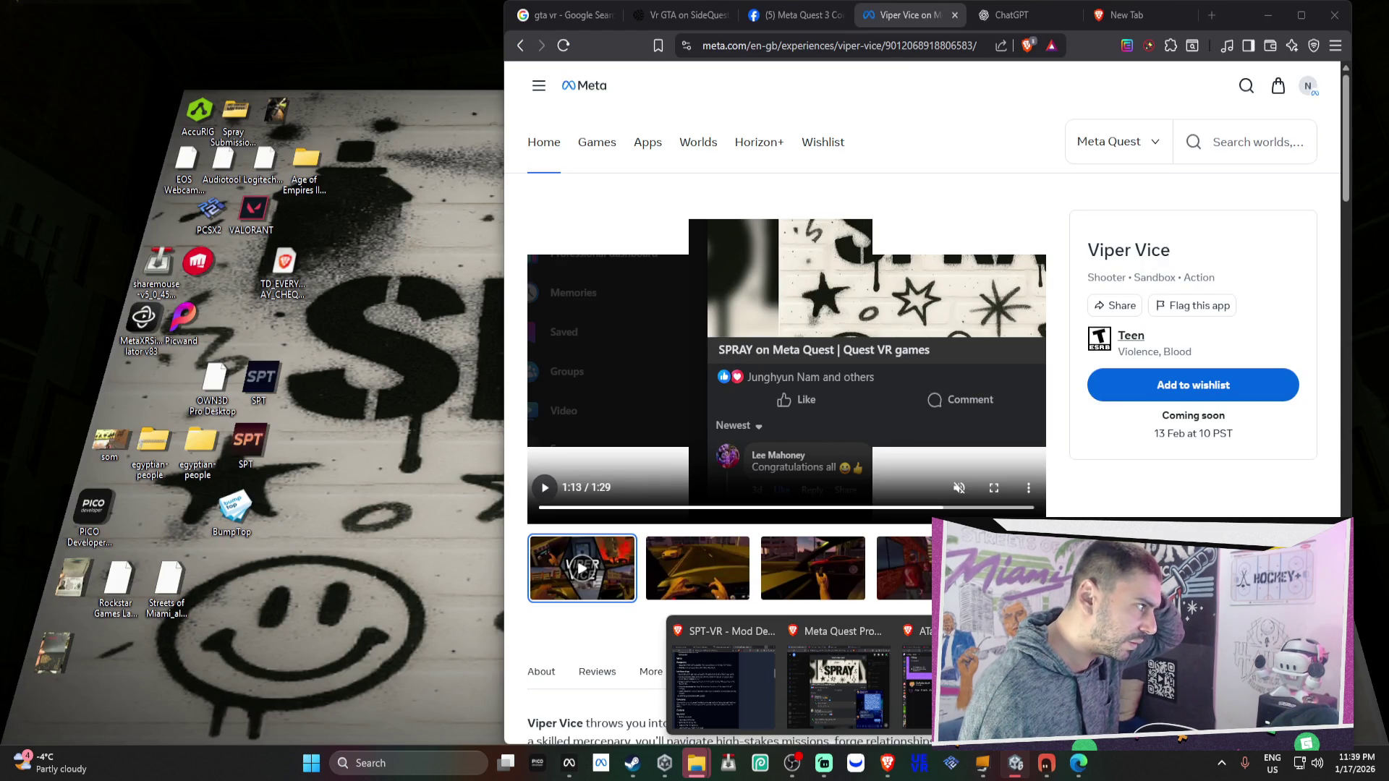
click(919, 680)
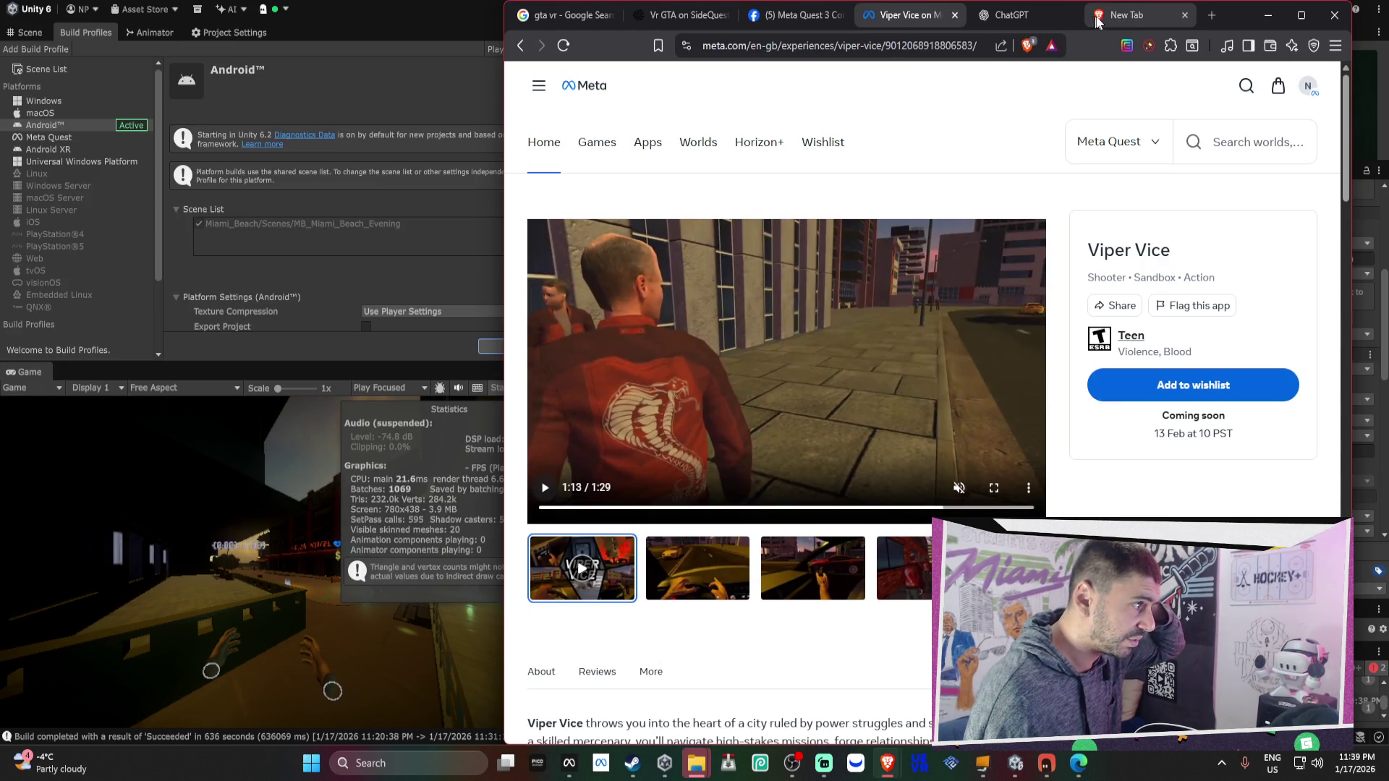
click(1114, 14)
text(ocu)
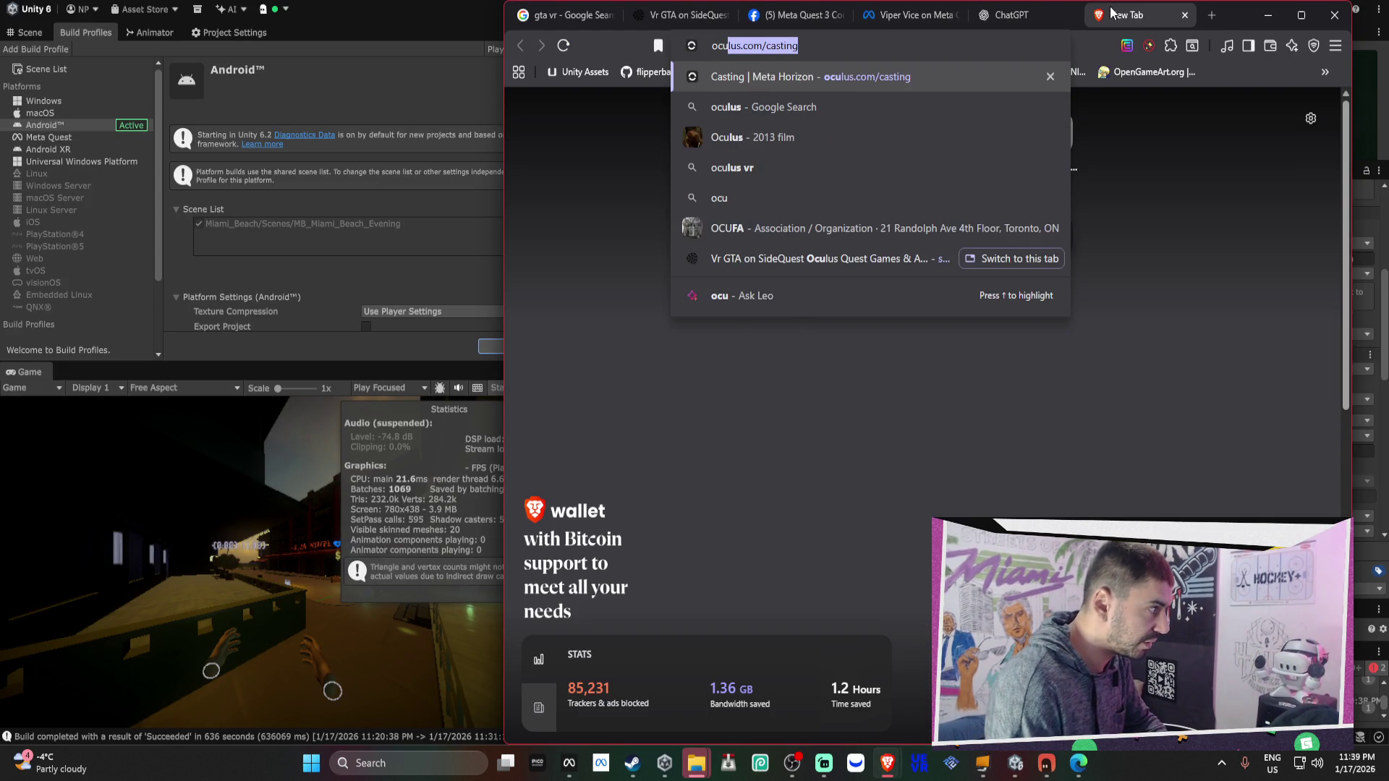
key(Return)
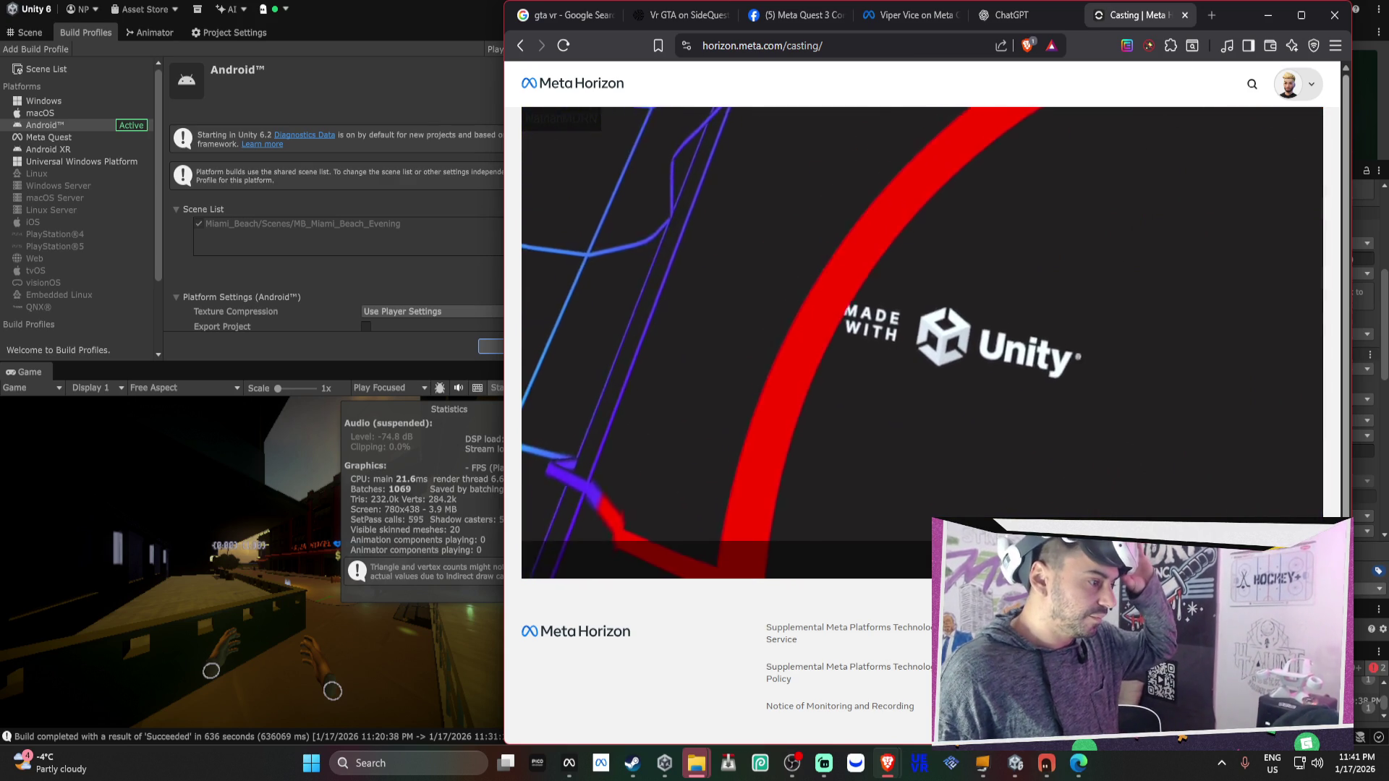
Watch the headset cast full-screen until casting stops, then minimize the browser
click(1292, 559)
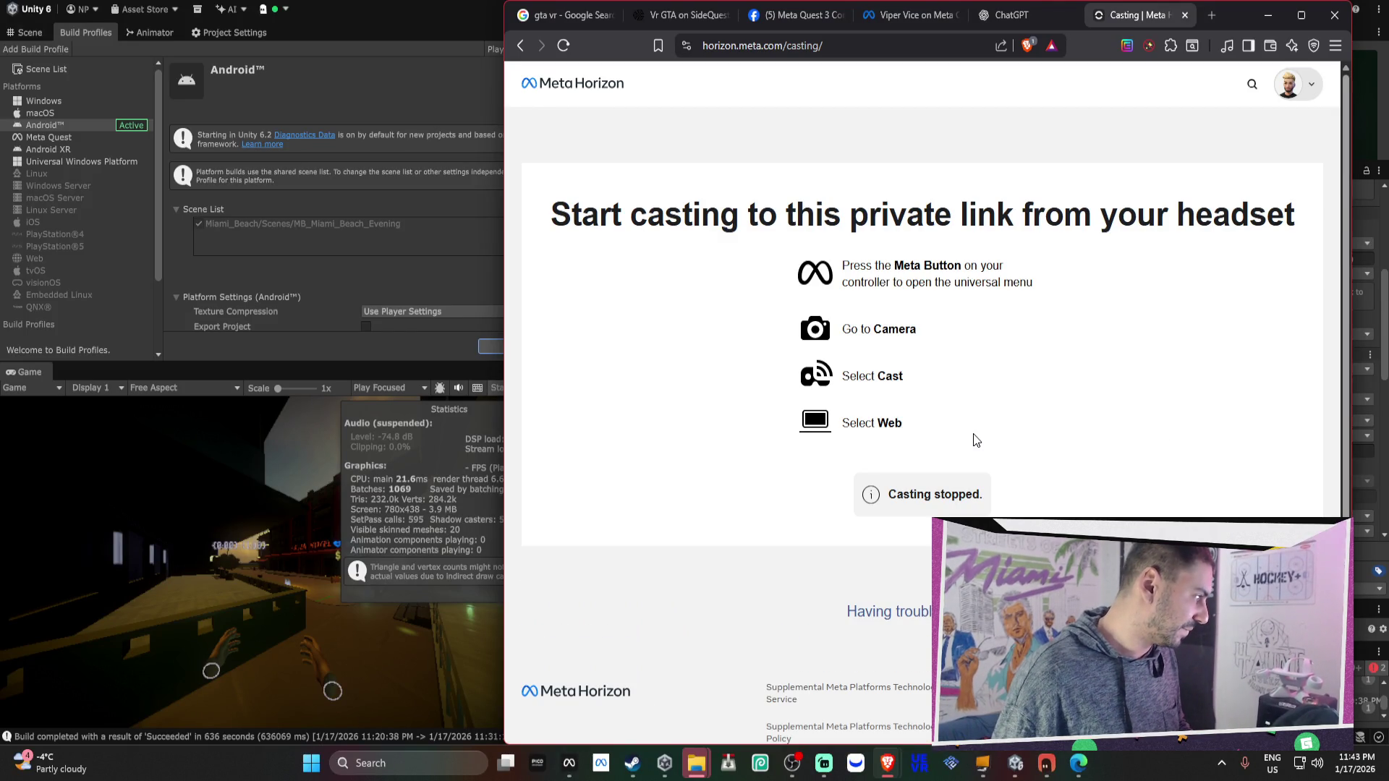
click(1276, 20)
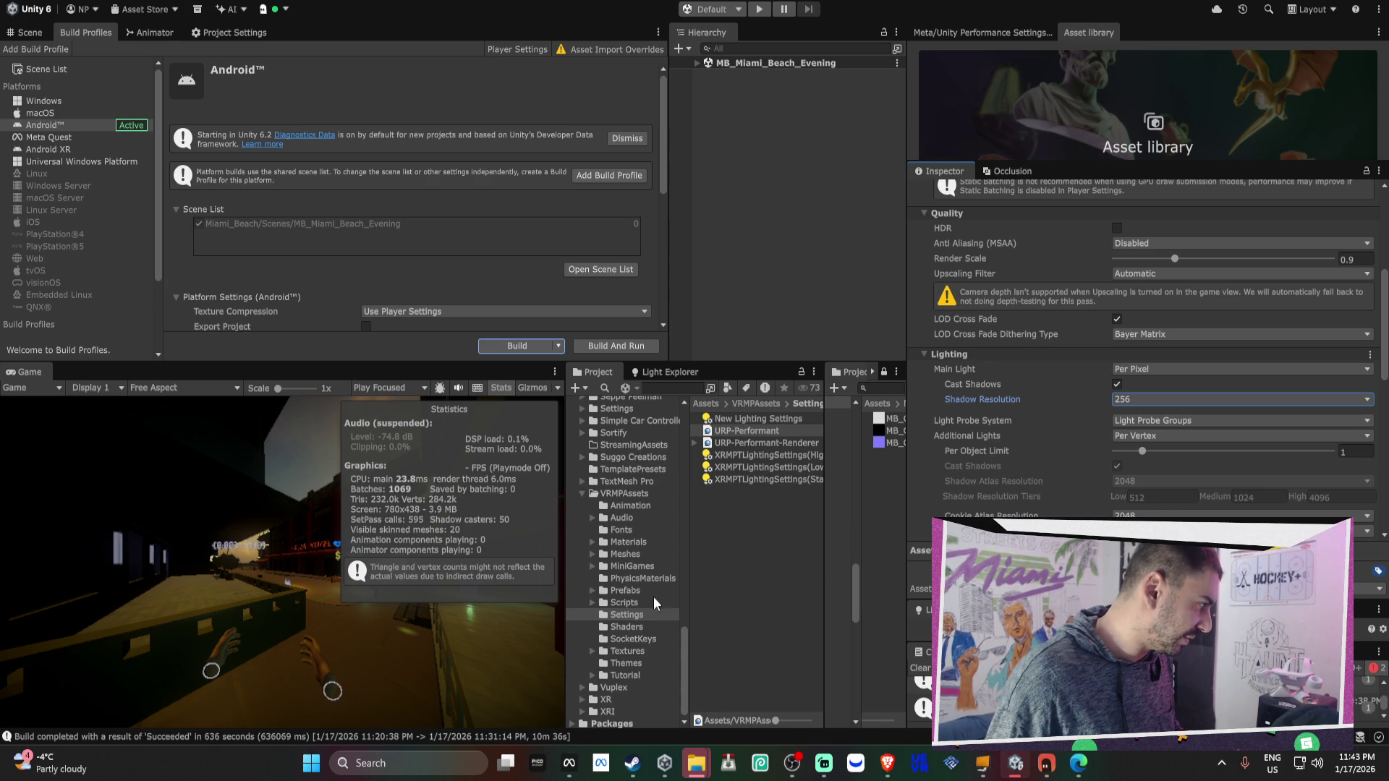
Replace the old AI Assistant prompt with a request to make the pickup add health, not set it
click(1059, 770)
triple_click(357, 584)
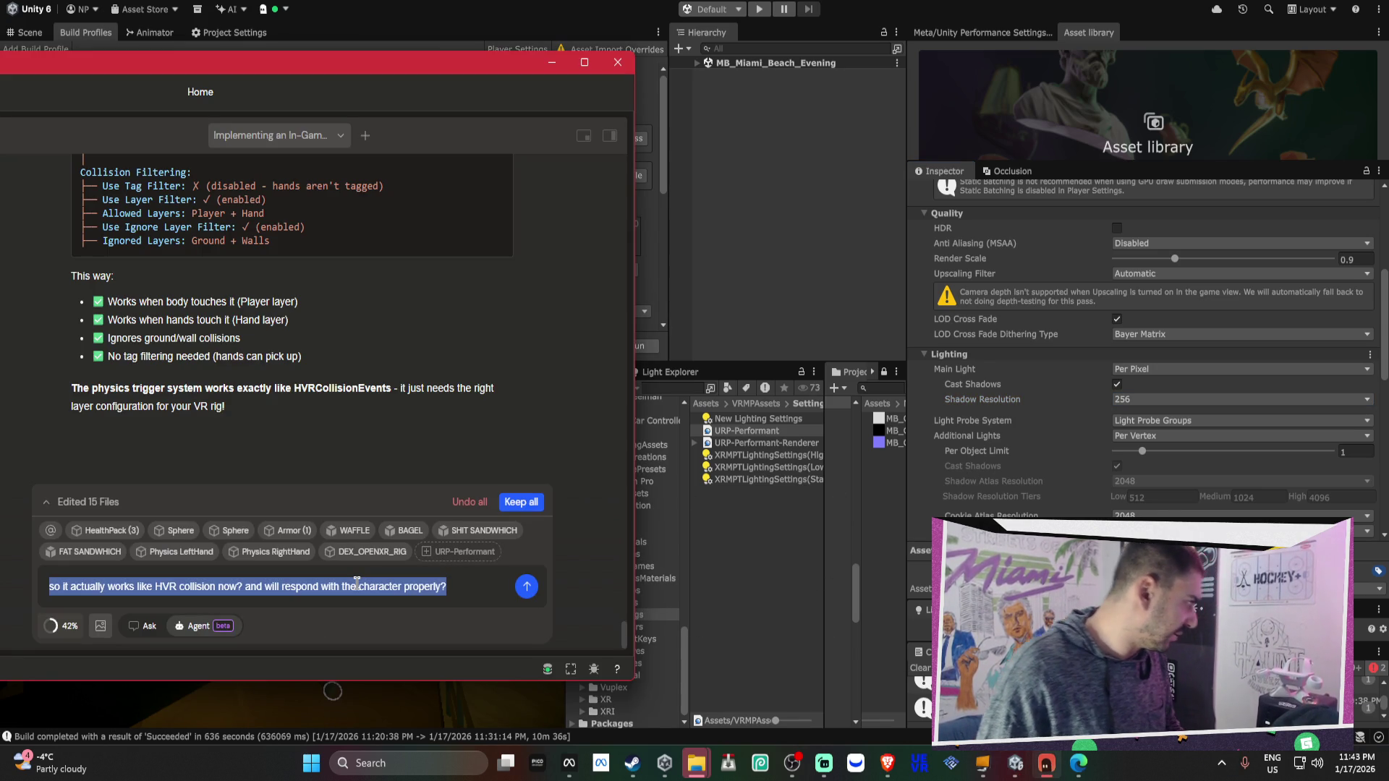
text(it)
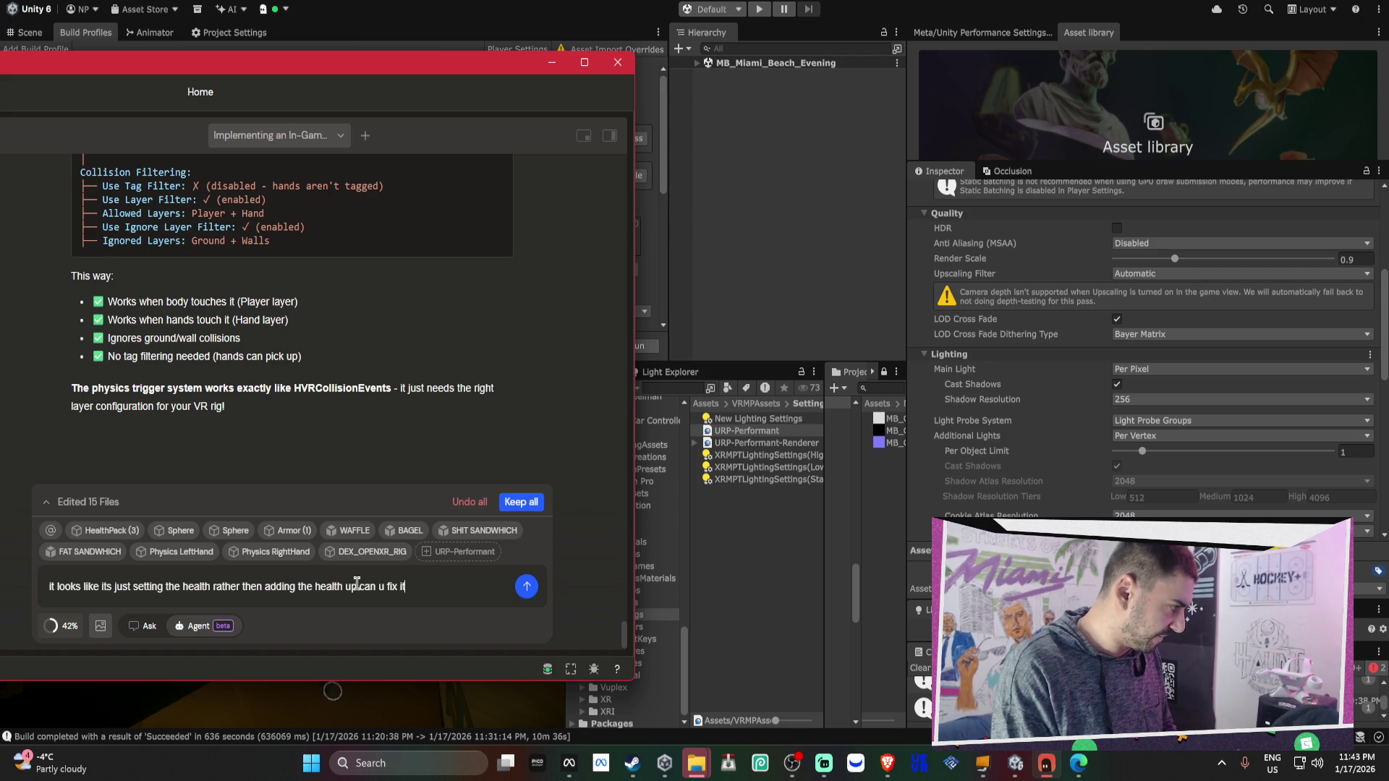
key(Return)
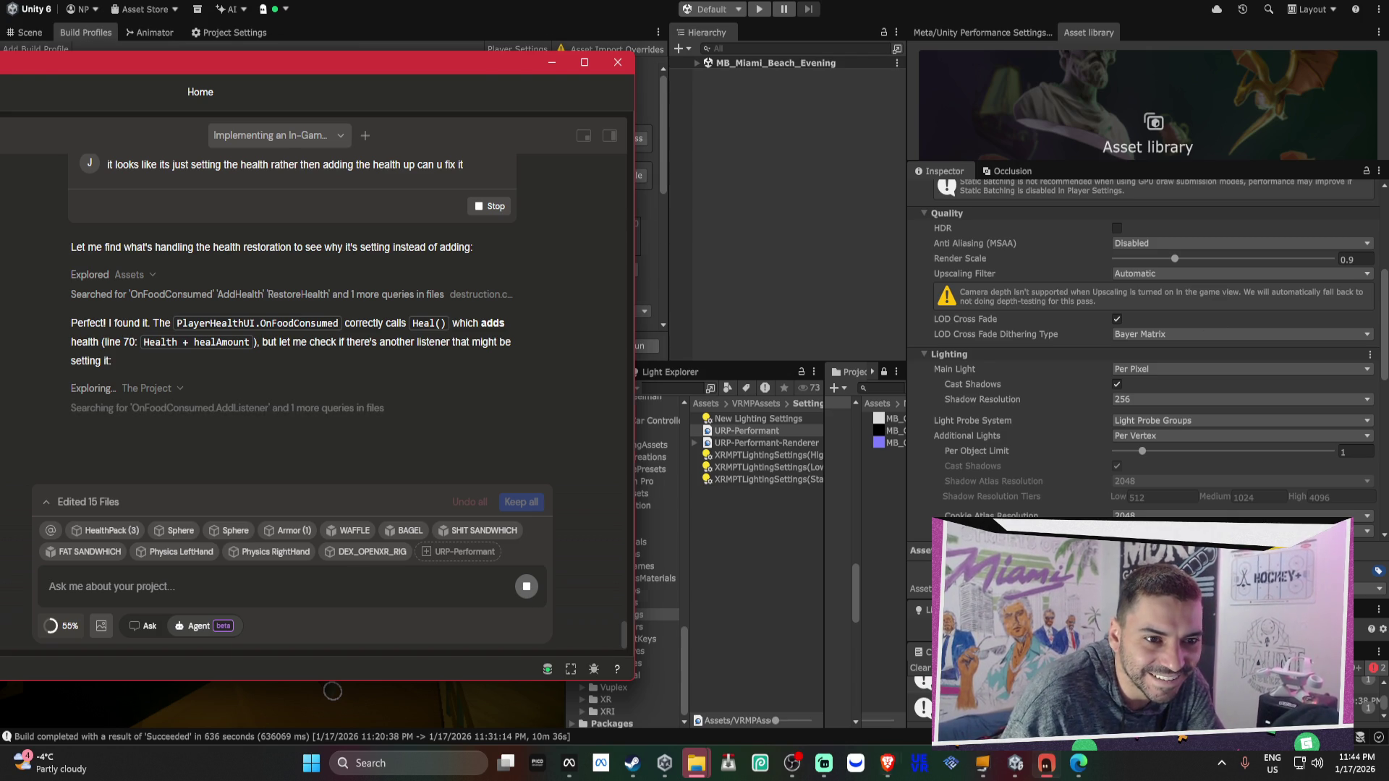
Scroll the AI chat to the inspector-configuration diagnosis and the PlayerHealthUI.cs rewrite
click(332, 691)
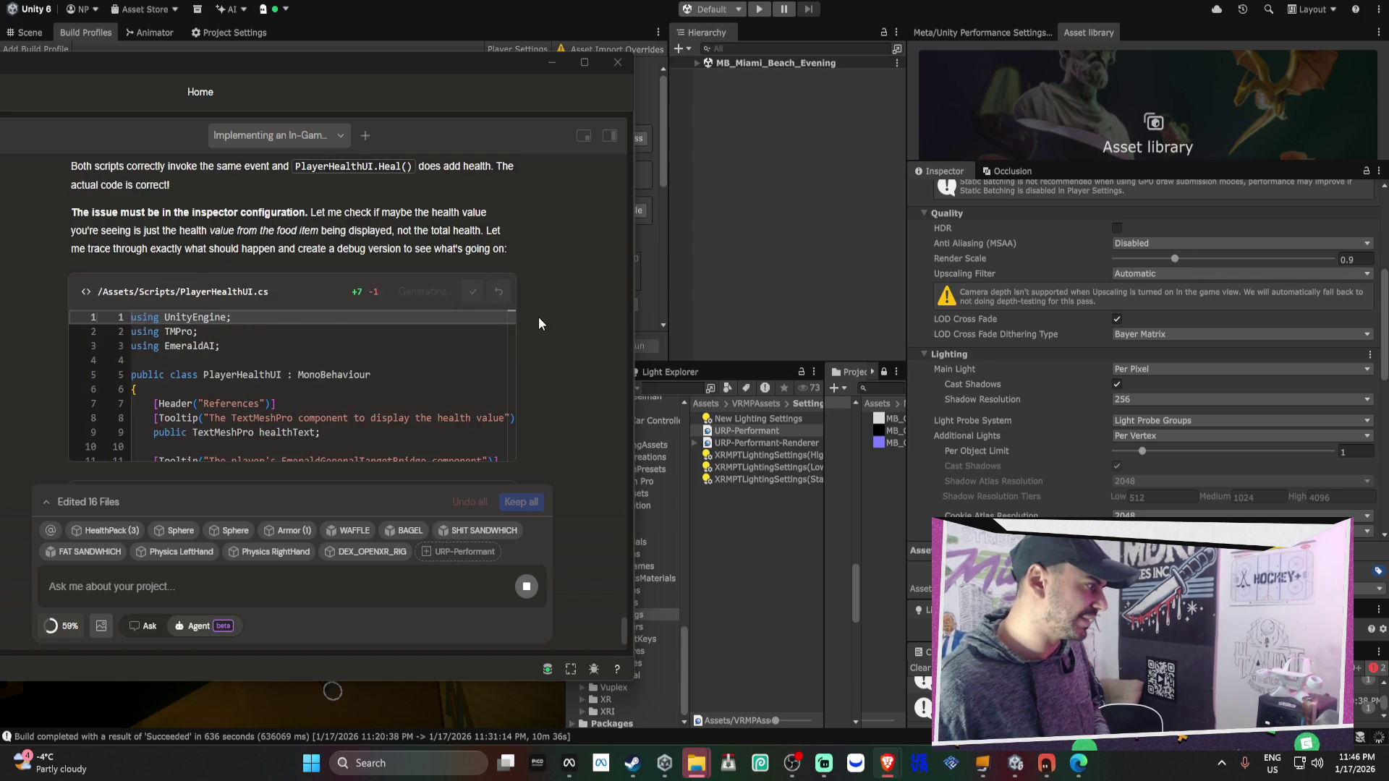
scroll(542, 317, up, 5)
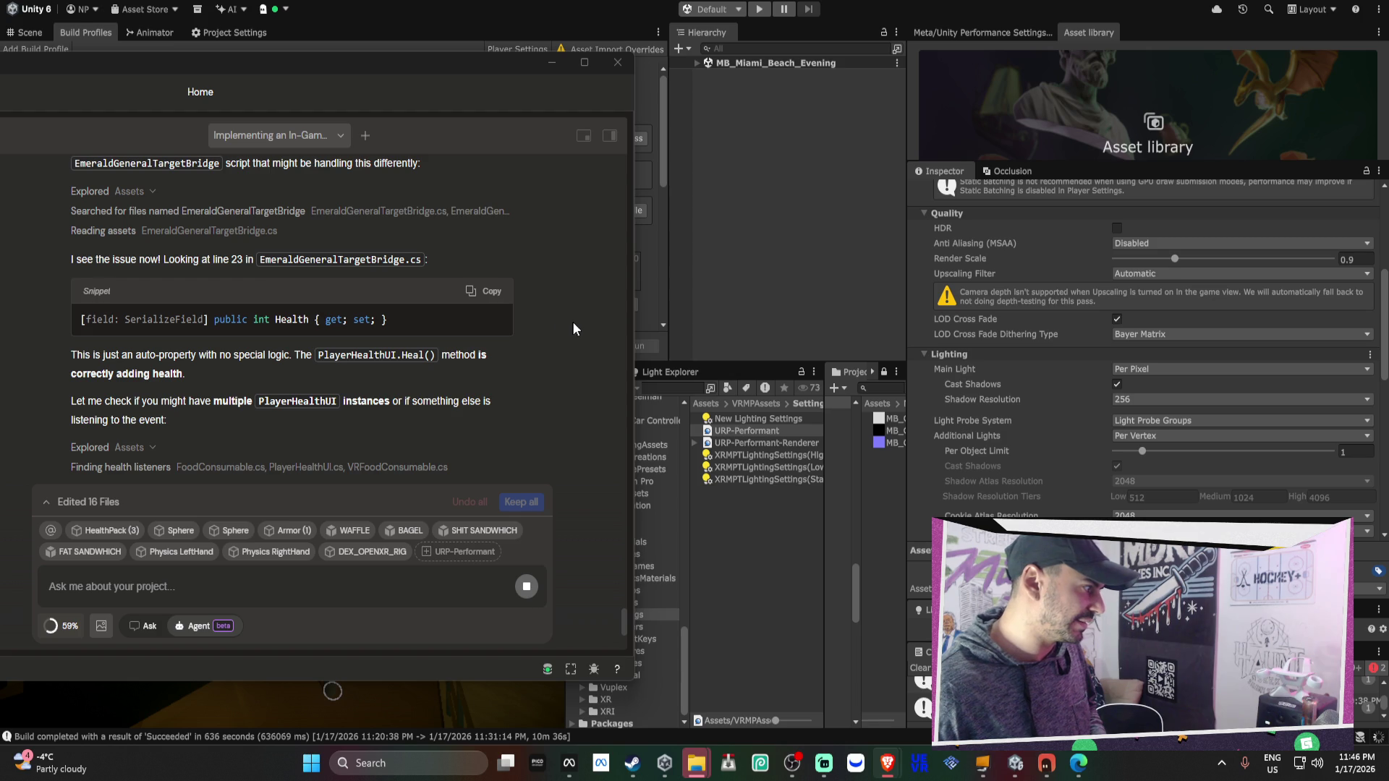
scroll(573, 322, down, 2)
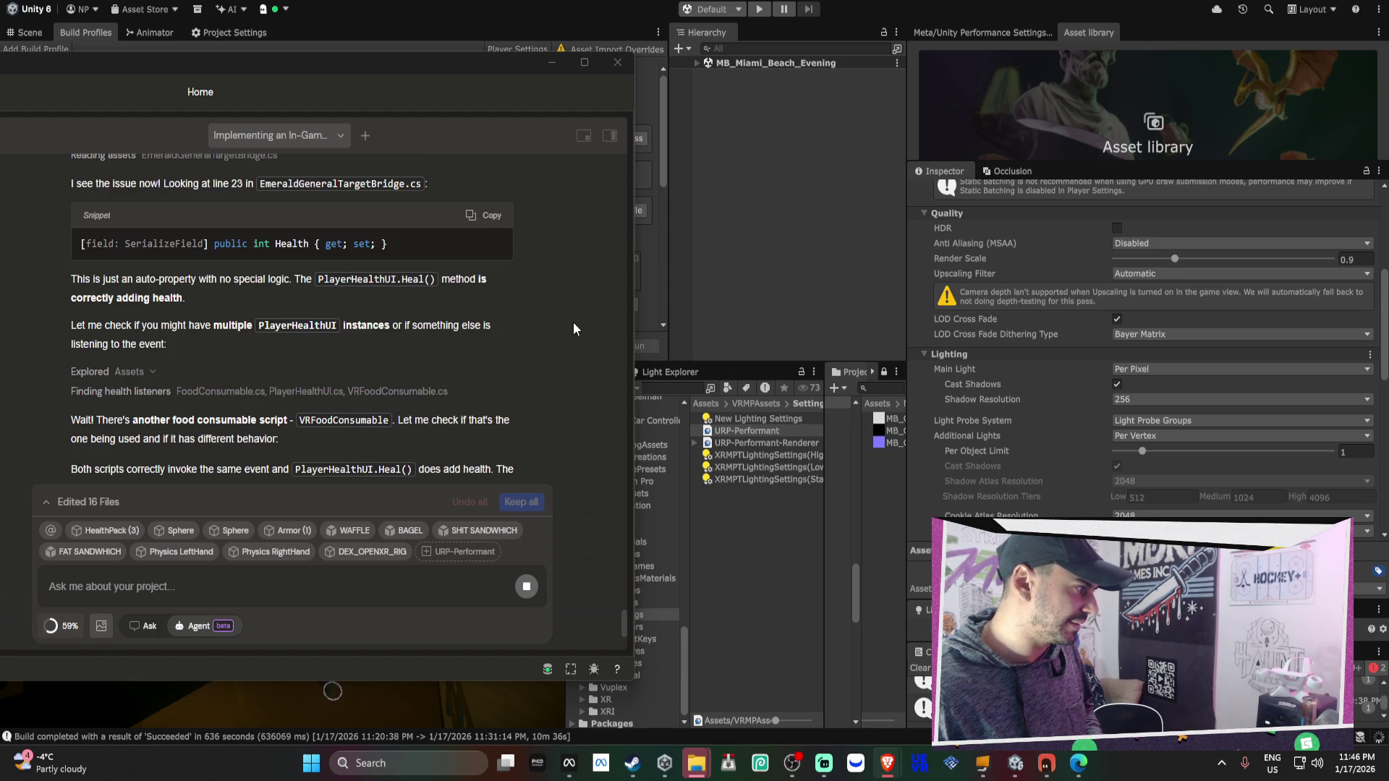
scroll(573, 323, down, 3)
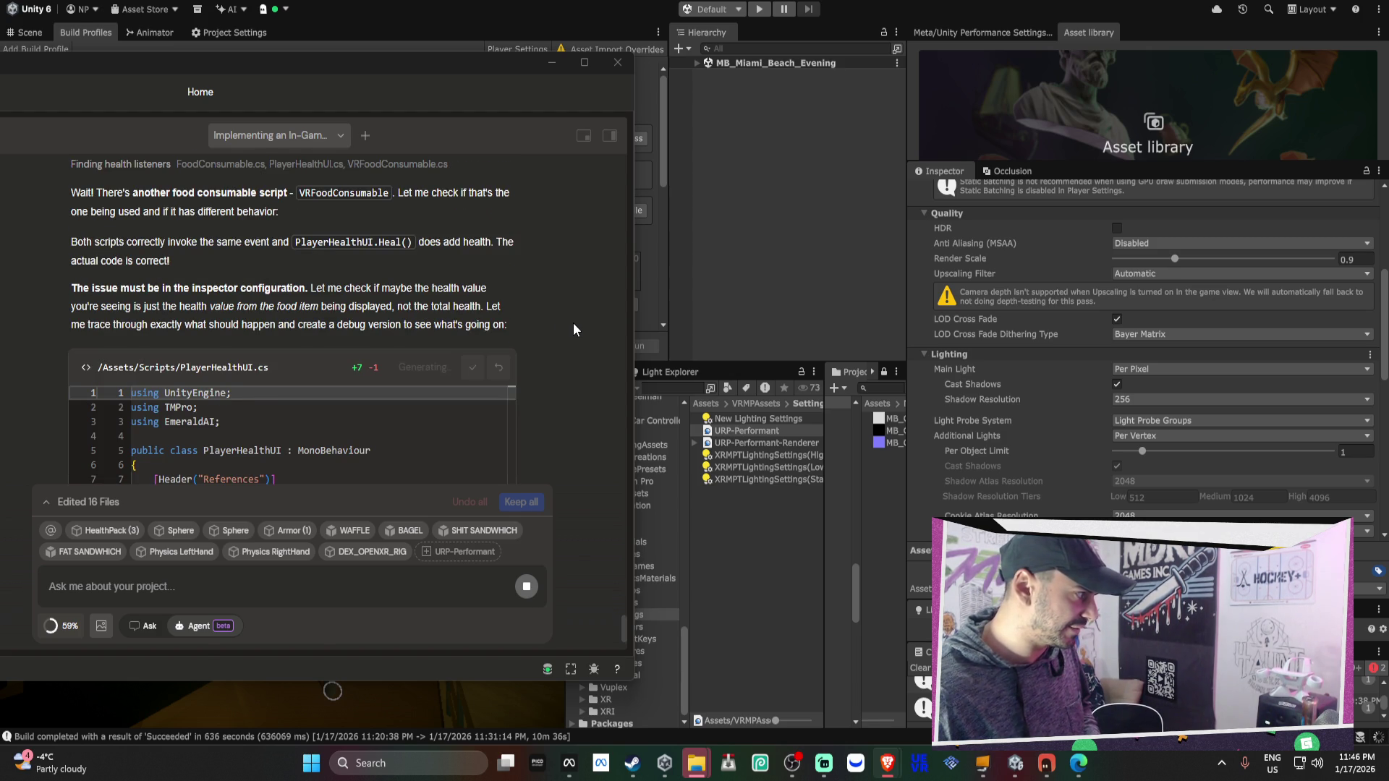
scroll(573, 323, down, 3)
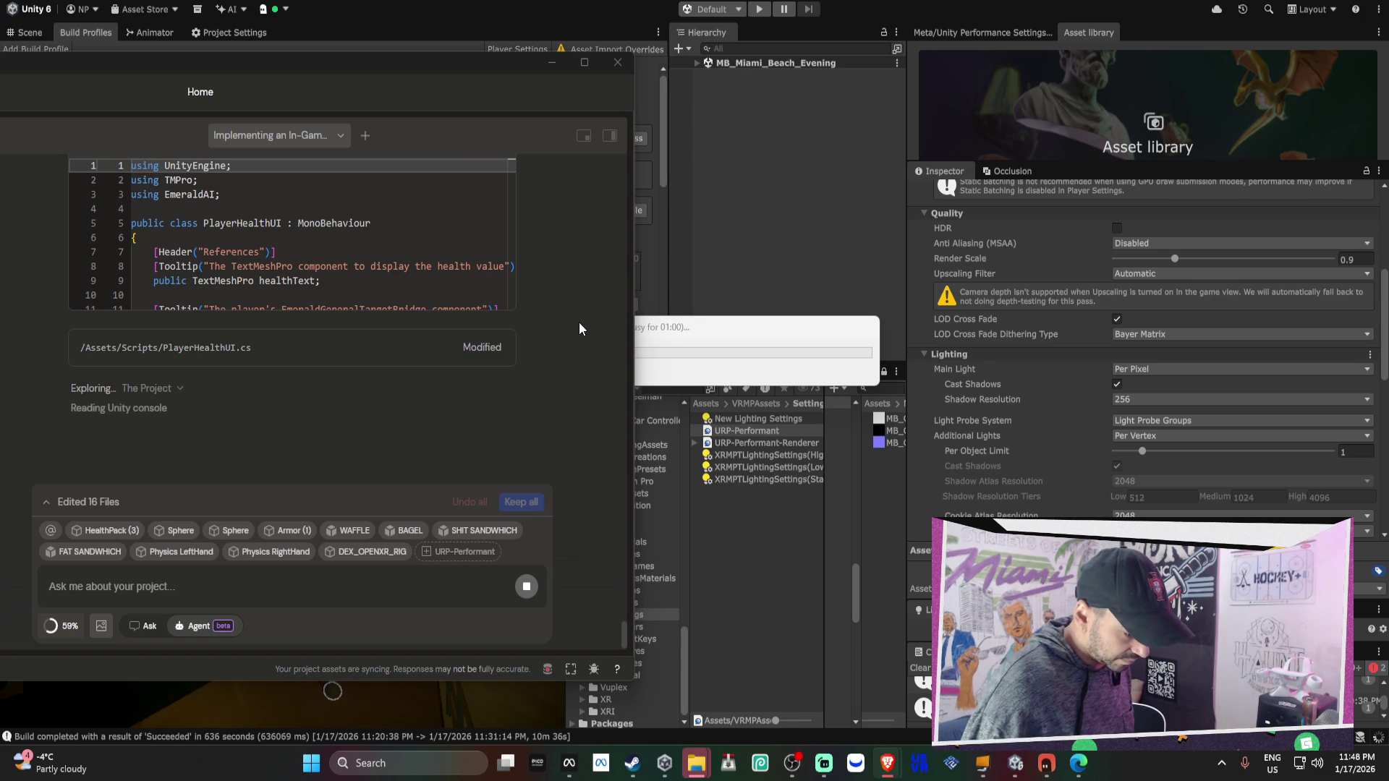
Move the compile progress box forward while the assistant writes the debug PlayerHealthUI.cs
mouse_move(817, 334)
mouse_down()
mouse_move(961, 277)
mouse_move(1015, 230)
mouse_up()
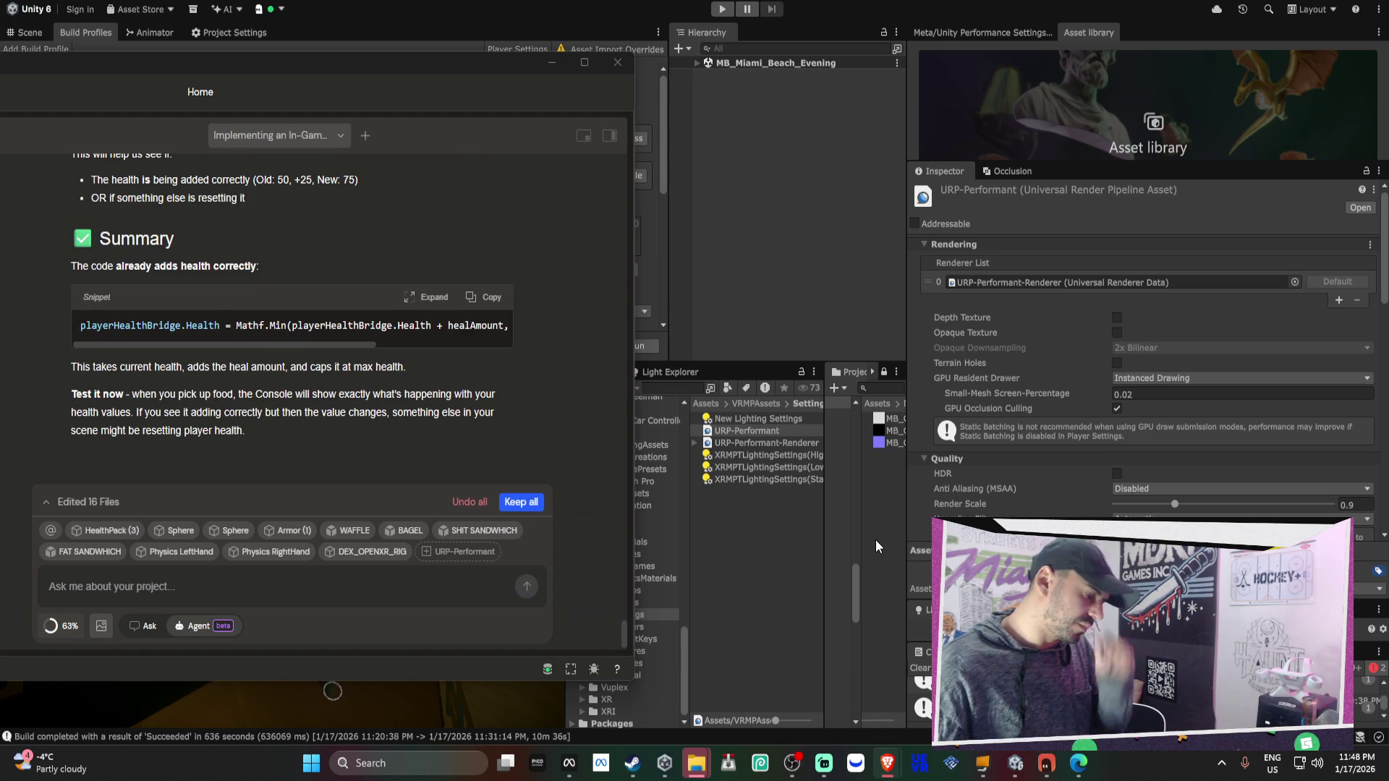
Hide the AI Assistant window and clear the Hierarchy selection
click(647, 463)
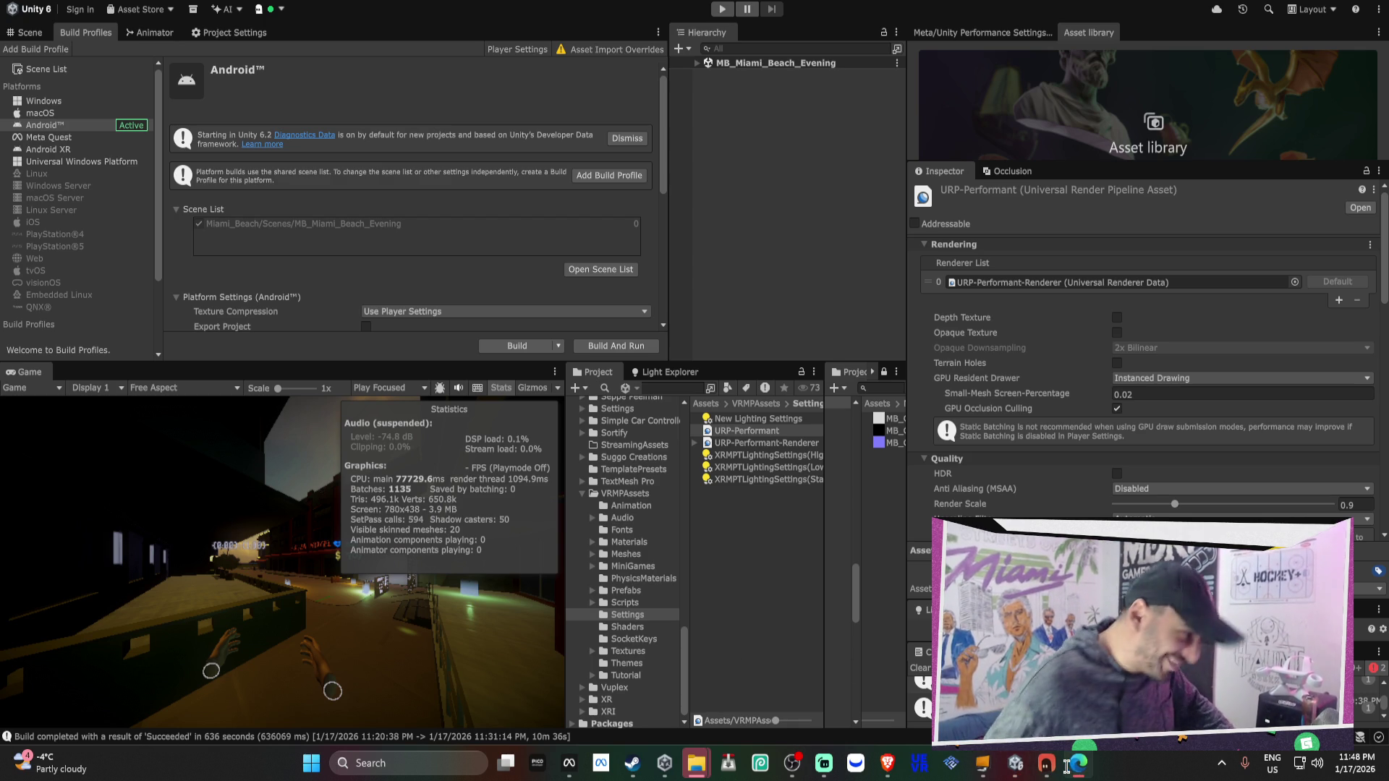
click(1048, 762)
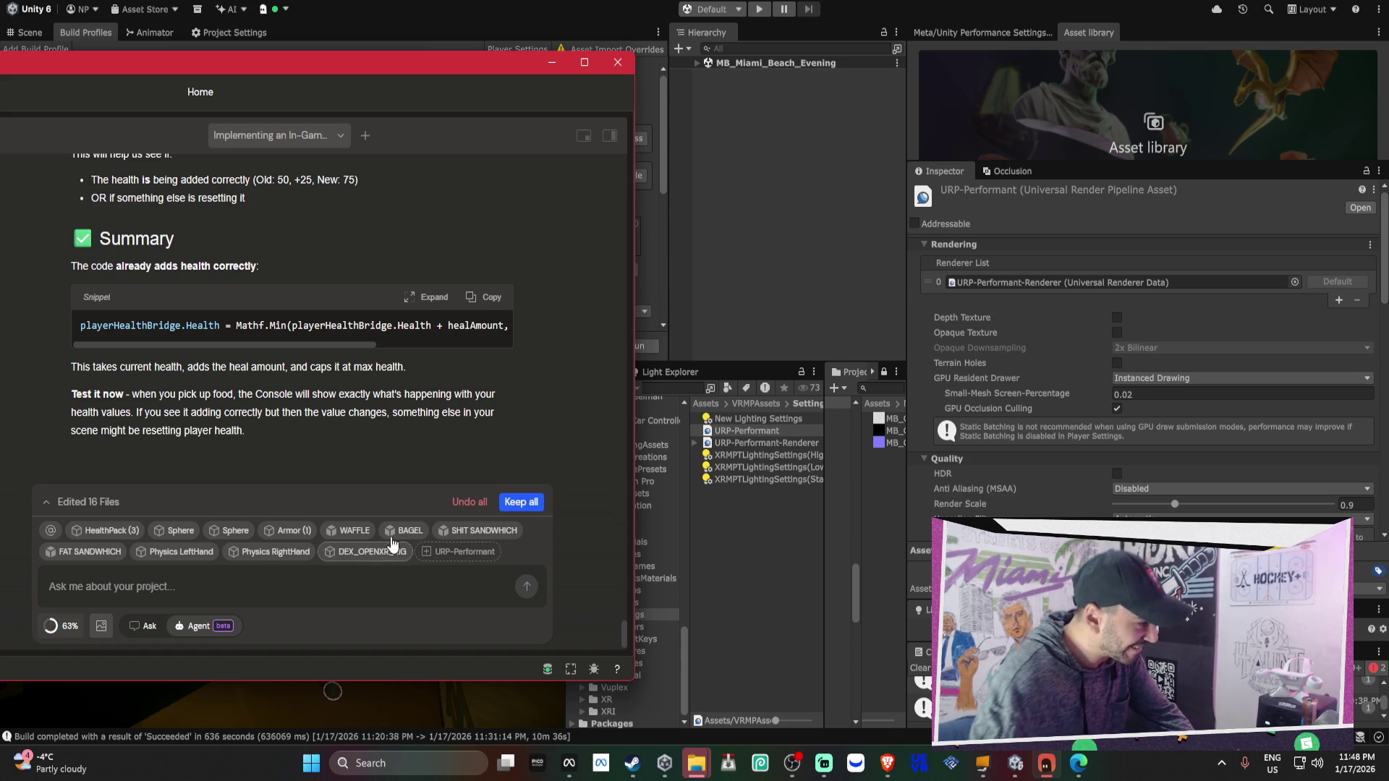
click(796, 255)
Expand MB_Miami_Beach_Evening and scroll down to the Occlusion Area objects
click(698, 63)
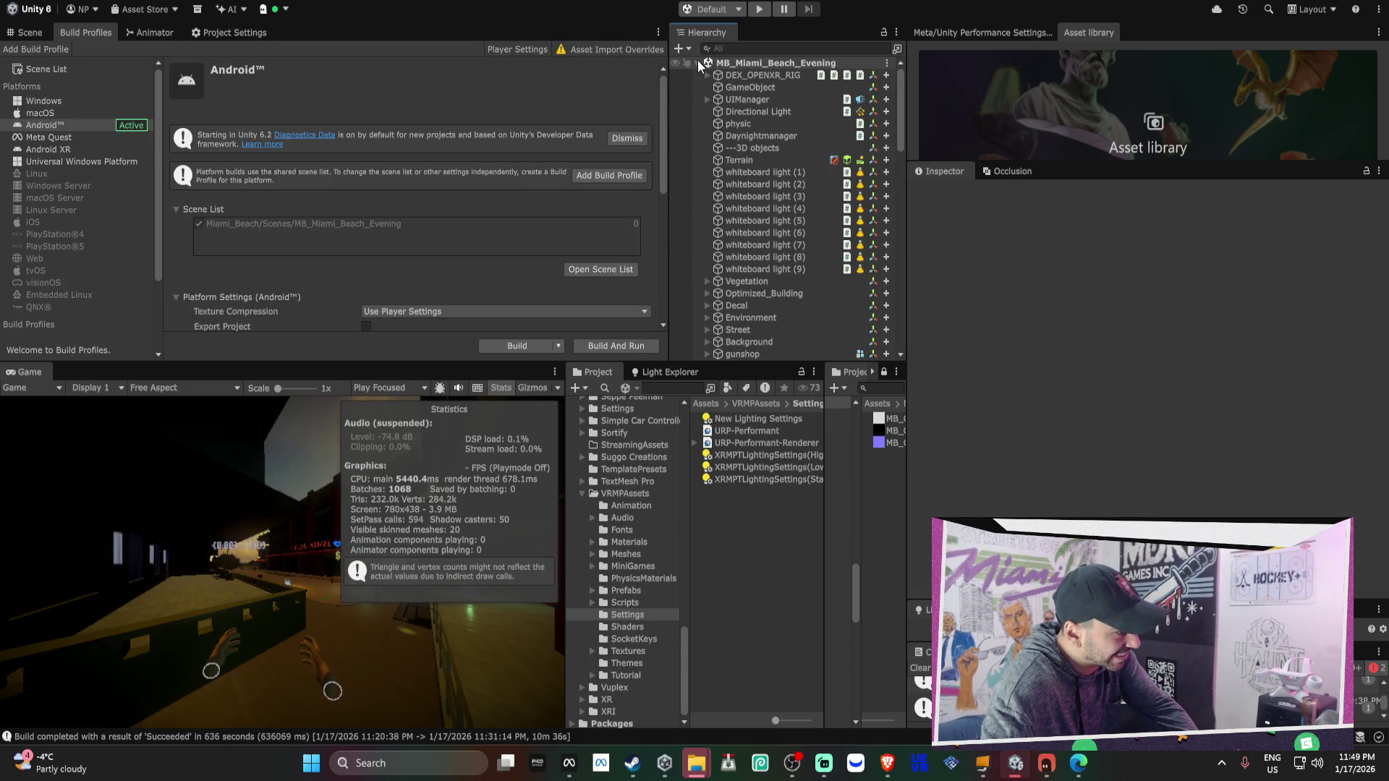
scroll(775, 324, down, 3)
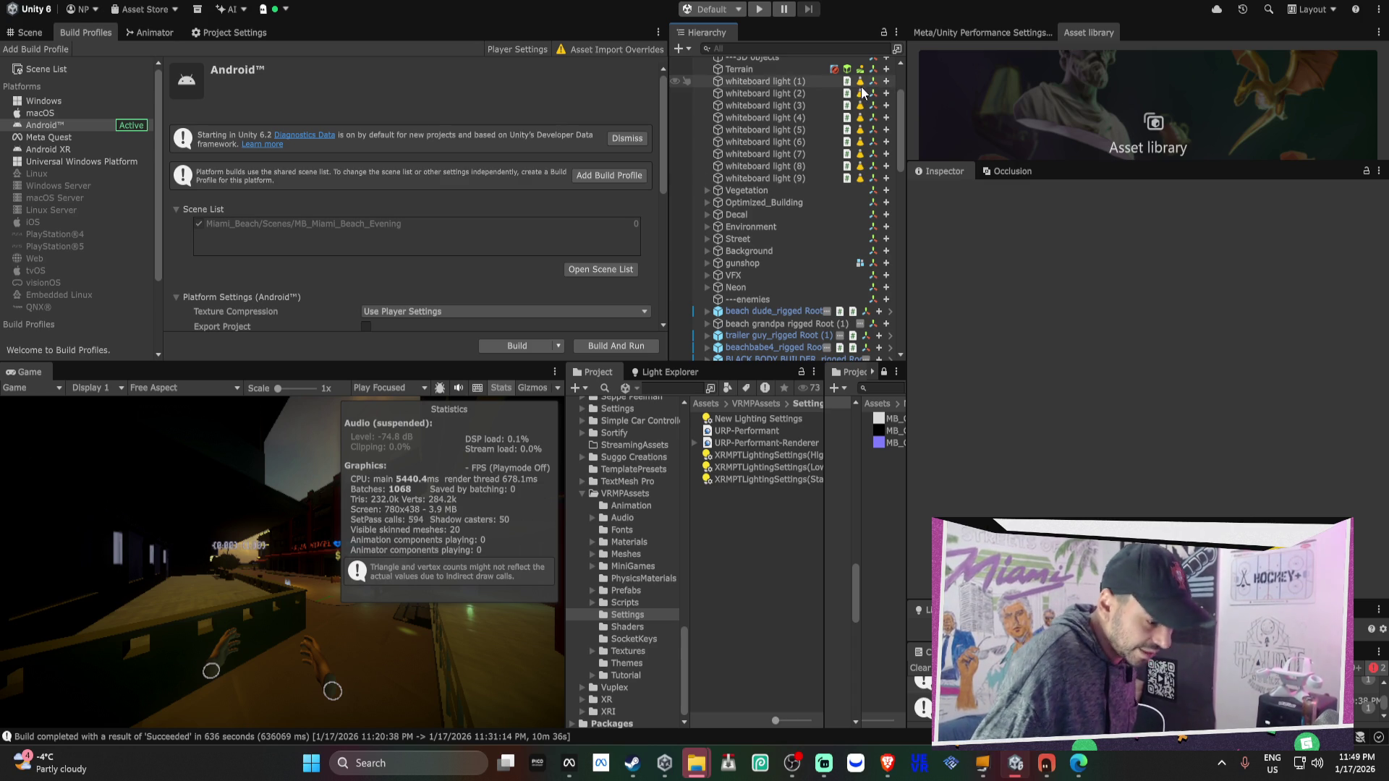
scroll(808, 204, down, 3)
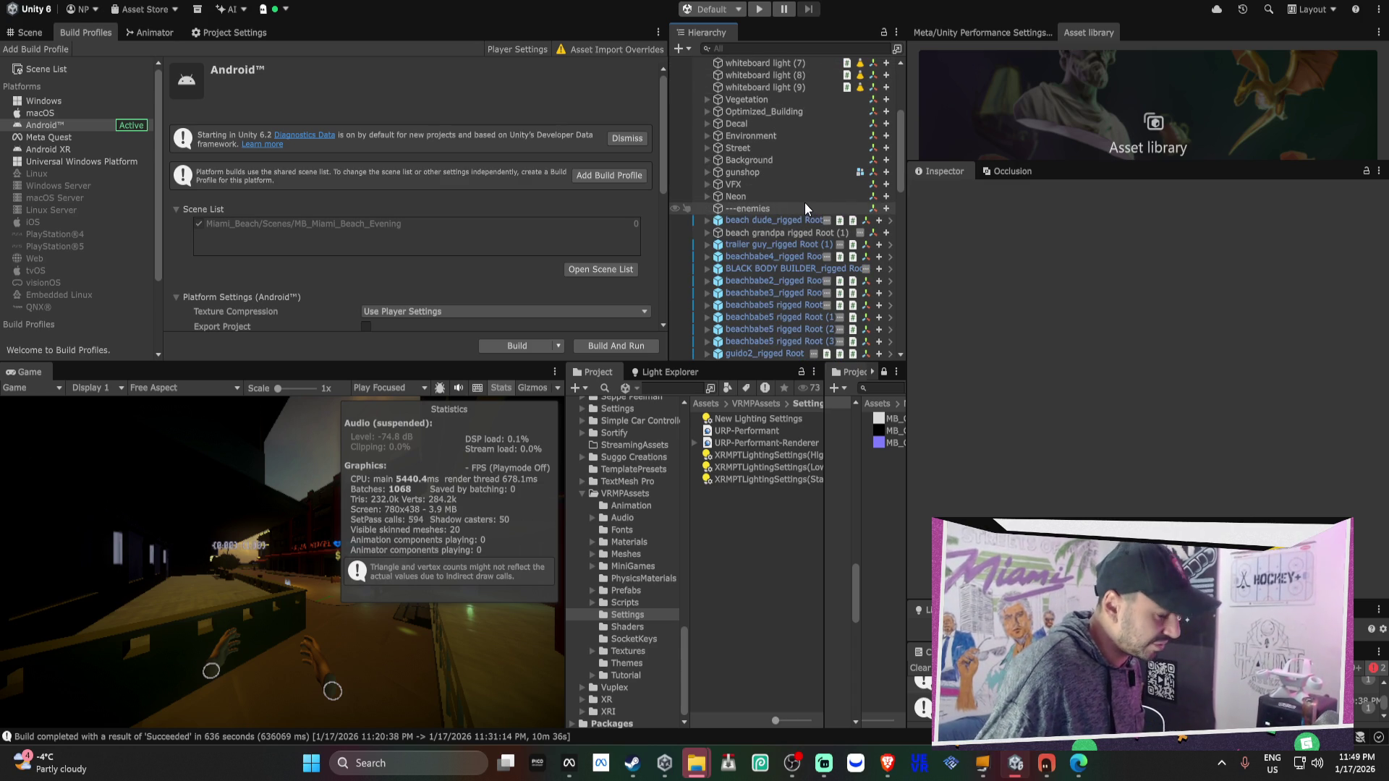
scroll(803, 204, down, 10)
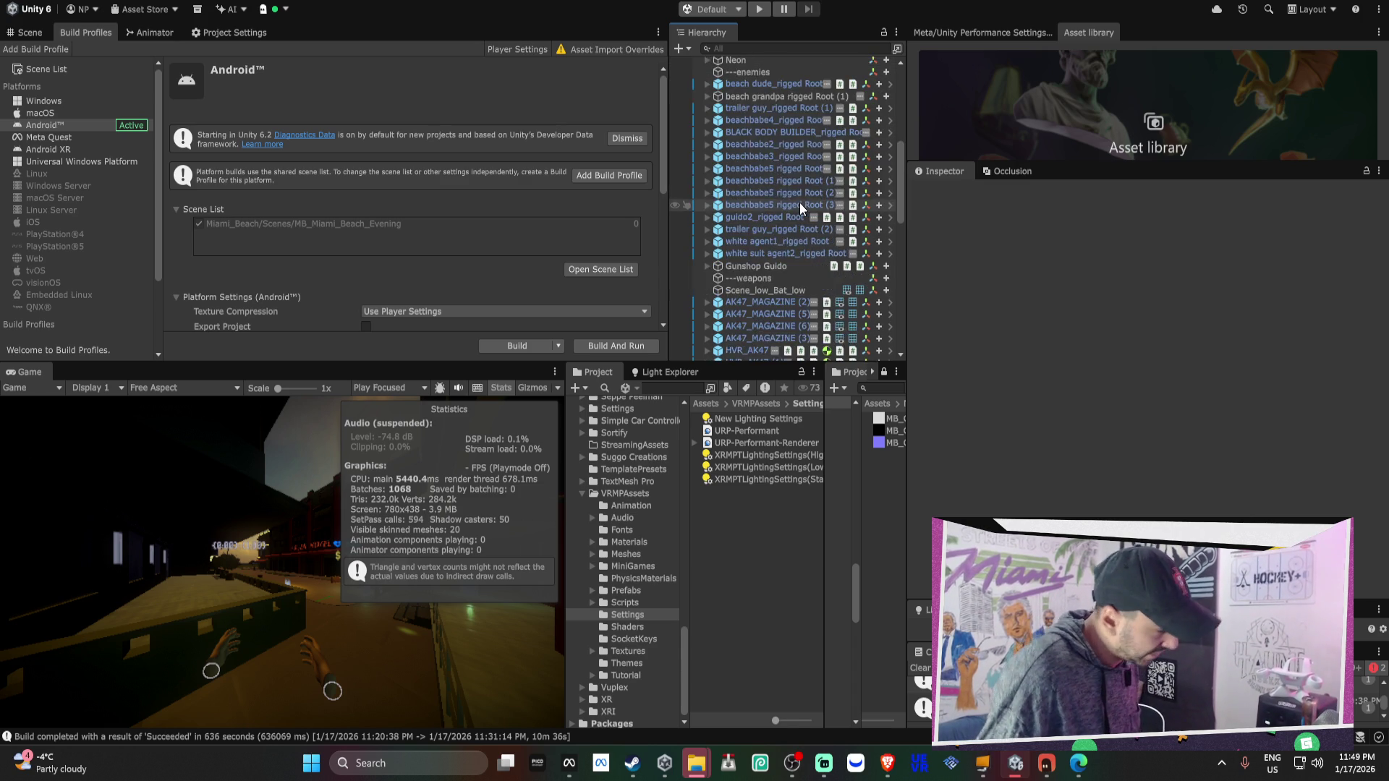
scroll(799, 207, down, 8)
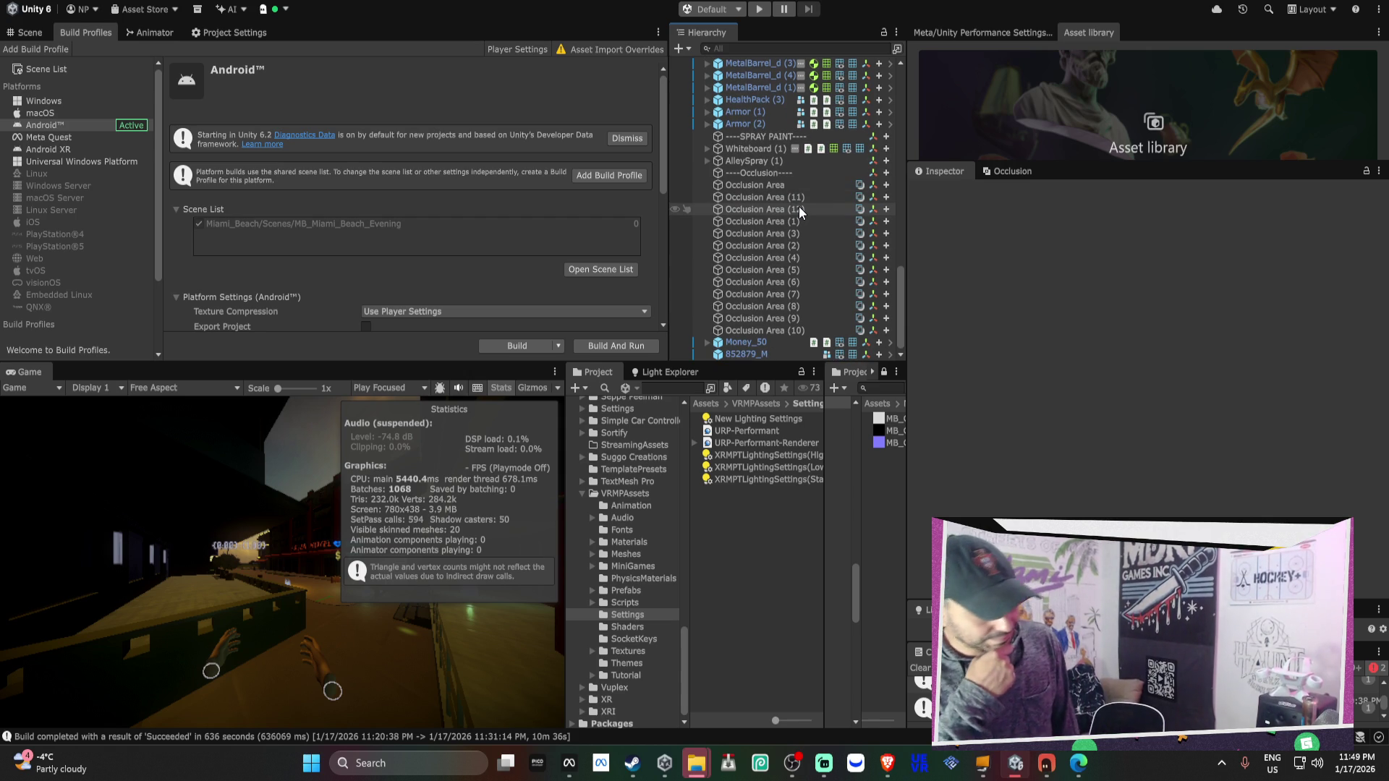
Select the Sphere under Money_50 to show its Cash Collectible settings
click(735, 350)
click(748, 339)
scroll(1065, 364, down, 5)
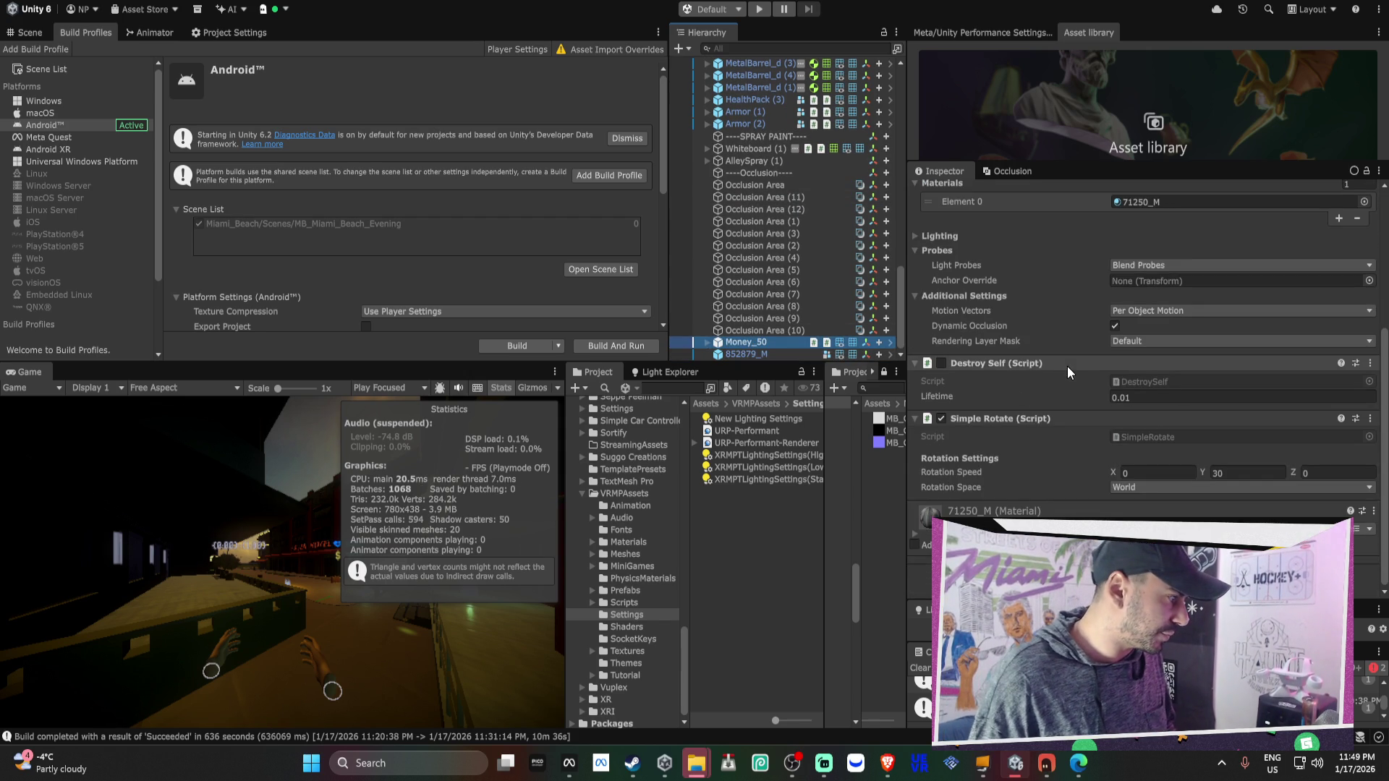
key(Right)
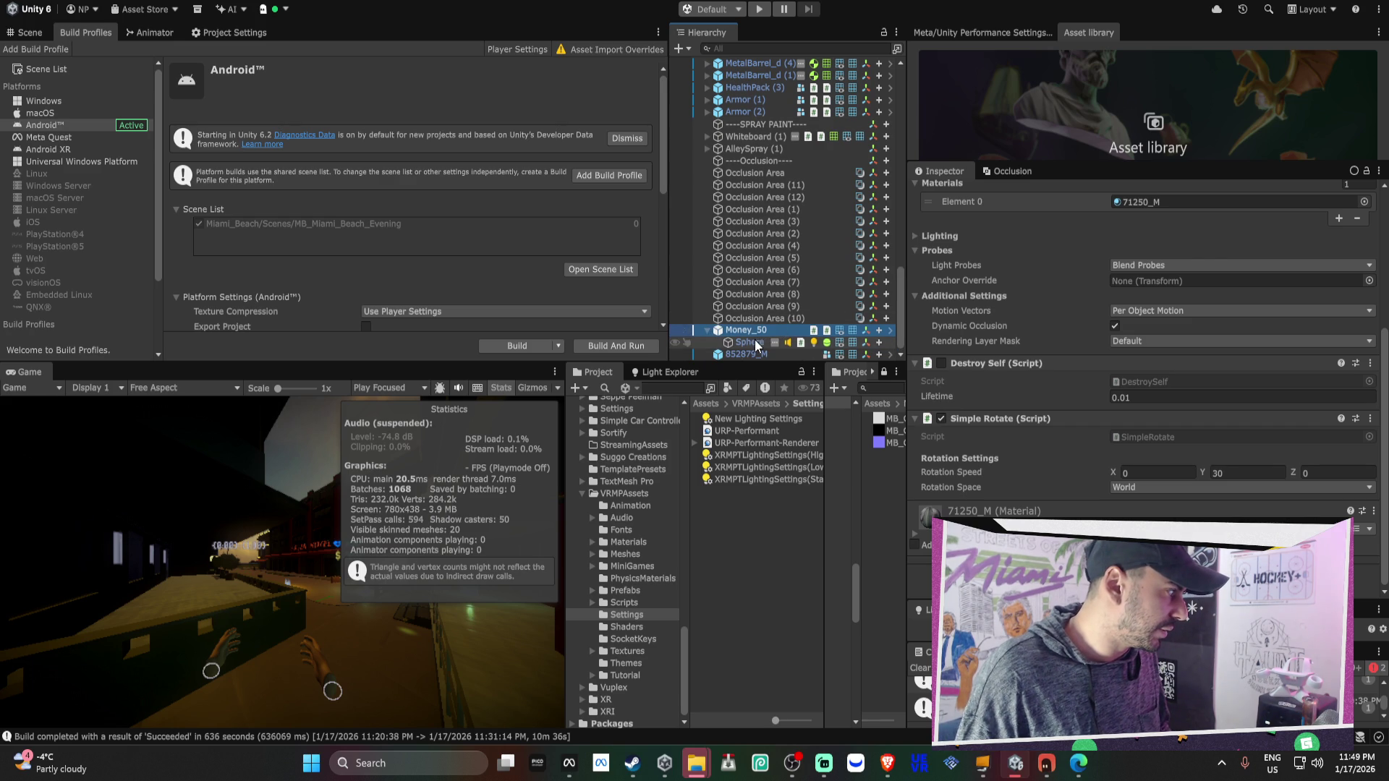
click(754, 340)
scroll(1093, 314, down, 10)
scroll(1092, 315, up, 10)
scroll(1092, 315, down, 2)
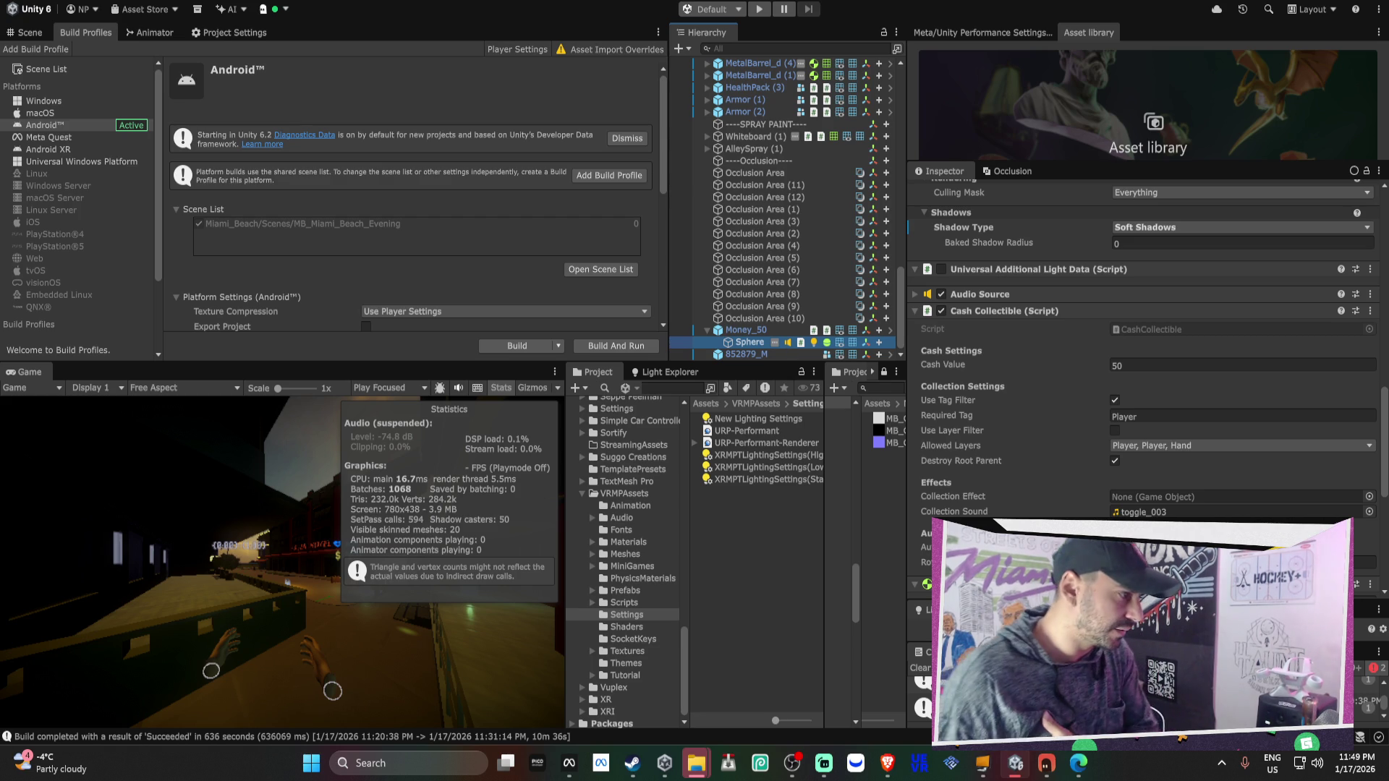
Uncheck Use Tag Filter and apply the change to the Money_50 prefab
click(1115, 400)
right_click(965, 404)
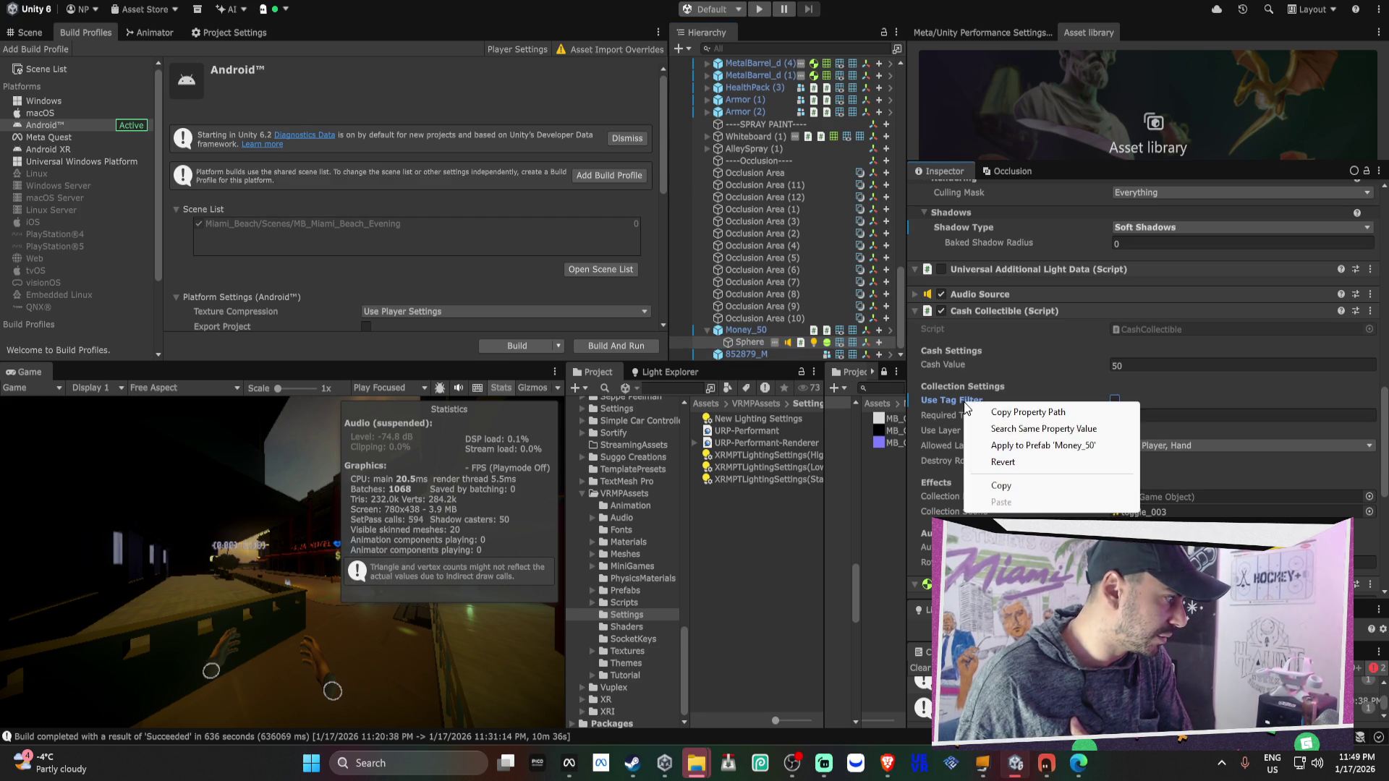
click(1043, 445)
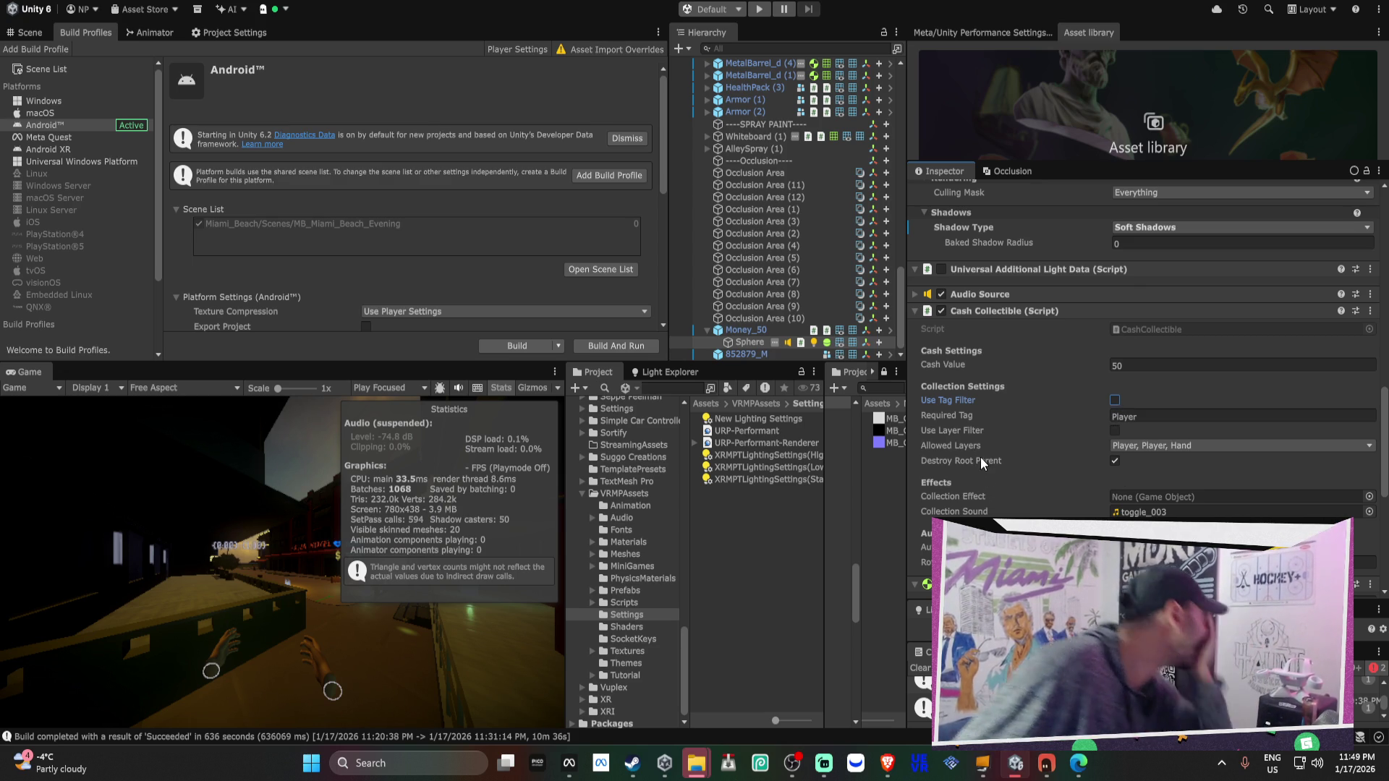
mouse_move(987, 456)
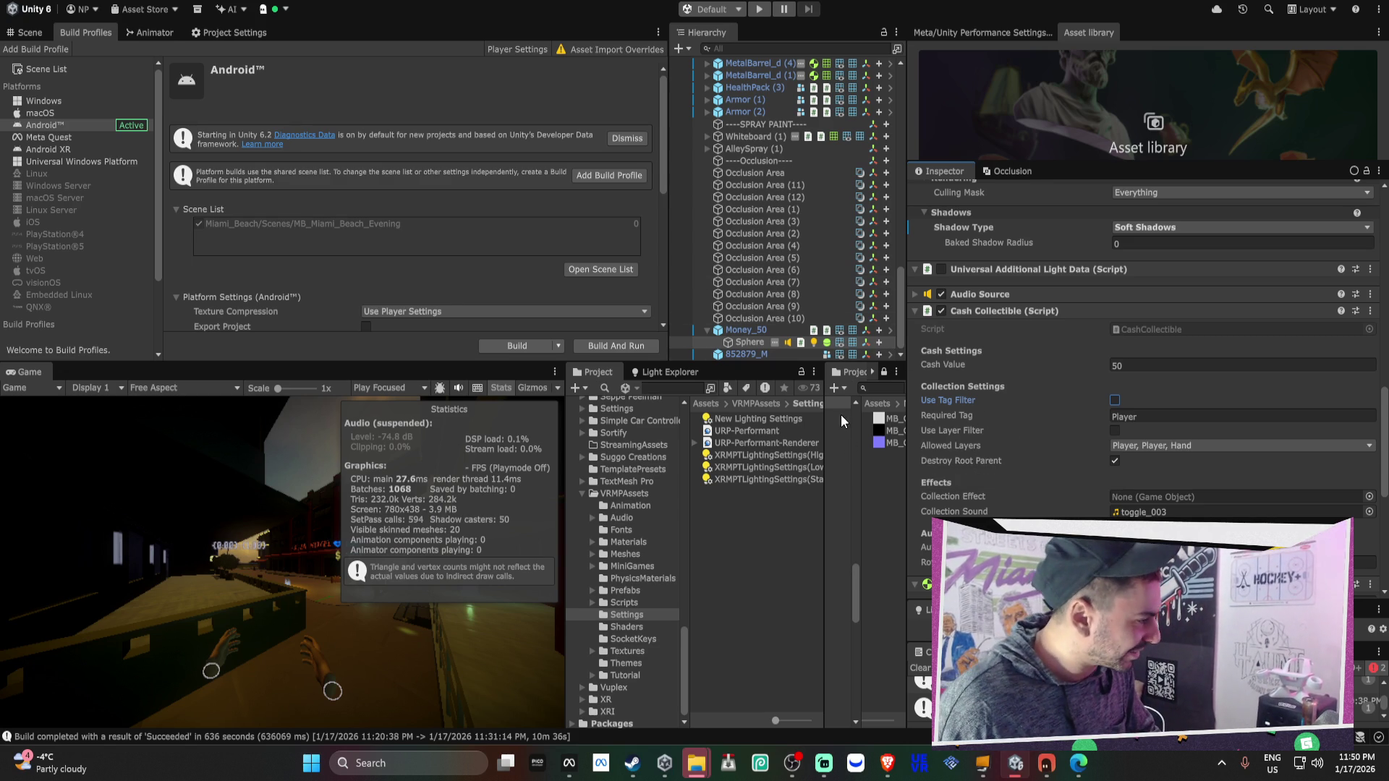
Review the Sphere's green Point light and collider settings, then collapse Money_50 in the Hierarchy
scroll(967, 380, up, 4)
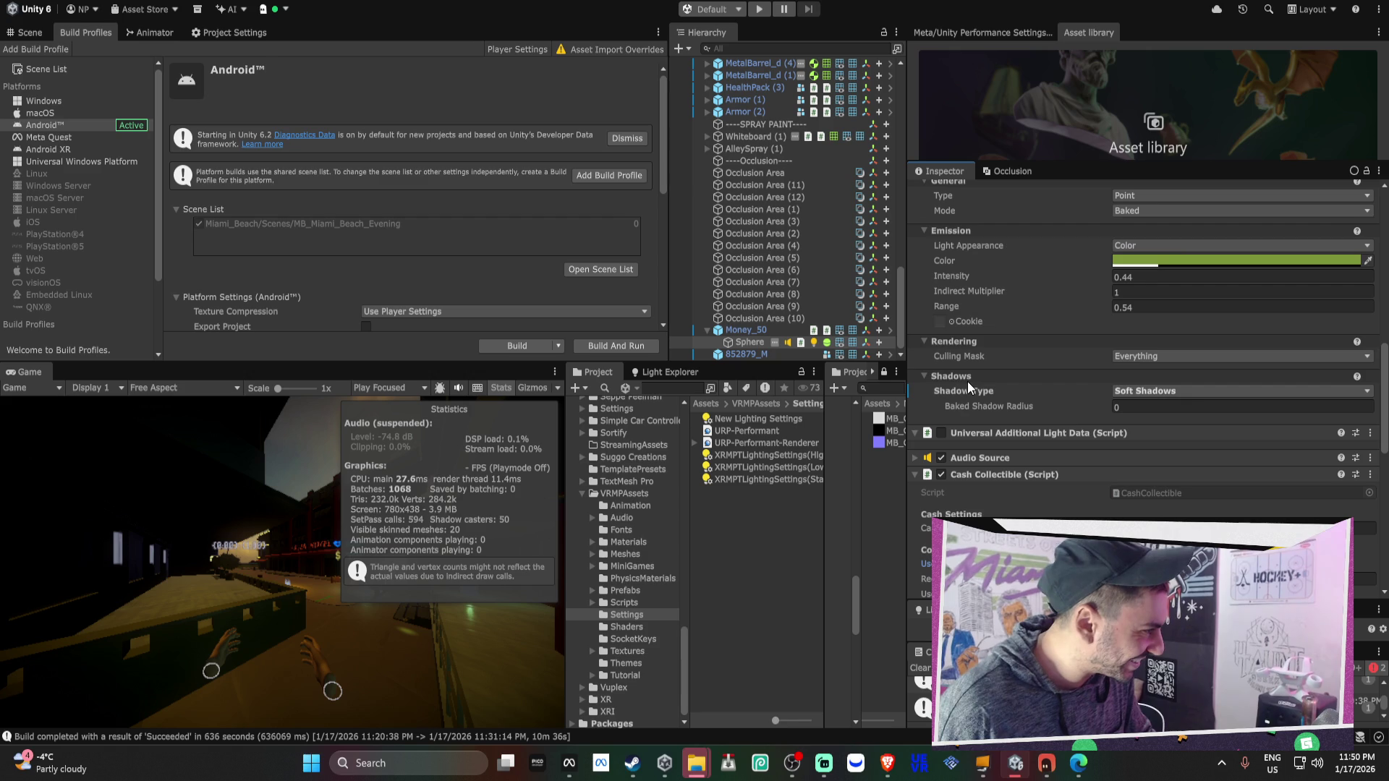
scroll(971, 392, up, 2)
scroll(955, 379, up, 2)
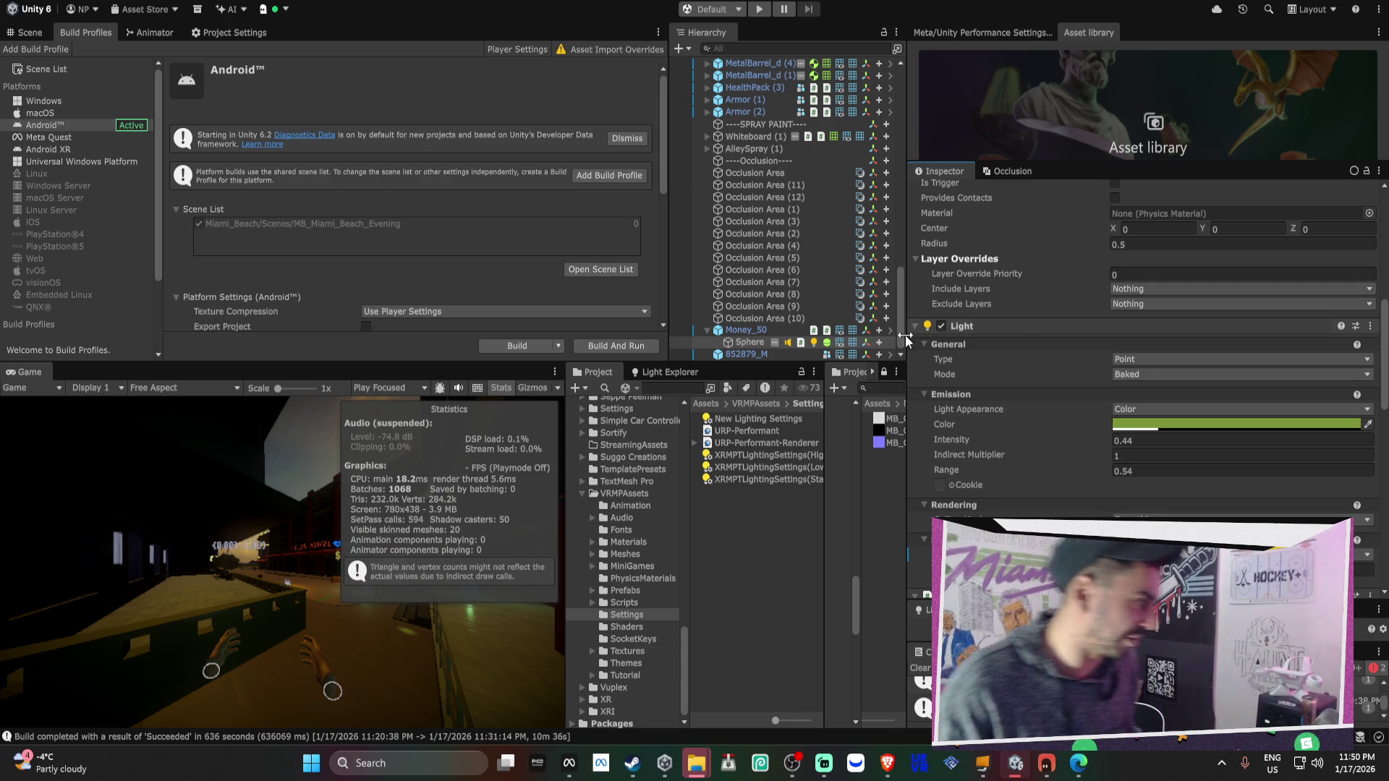
click(707, 330)
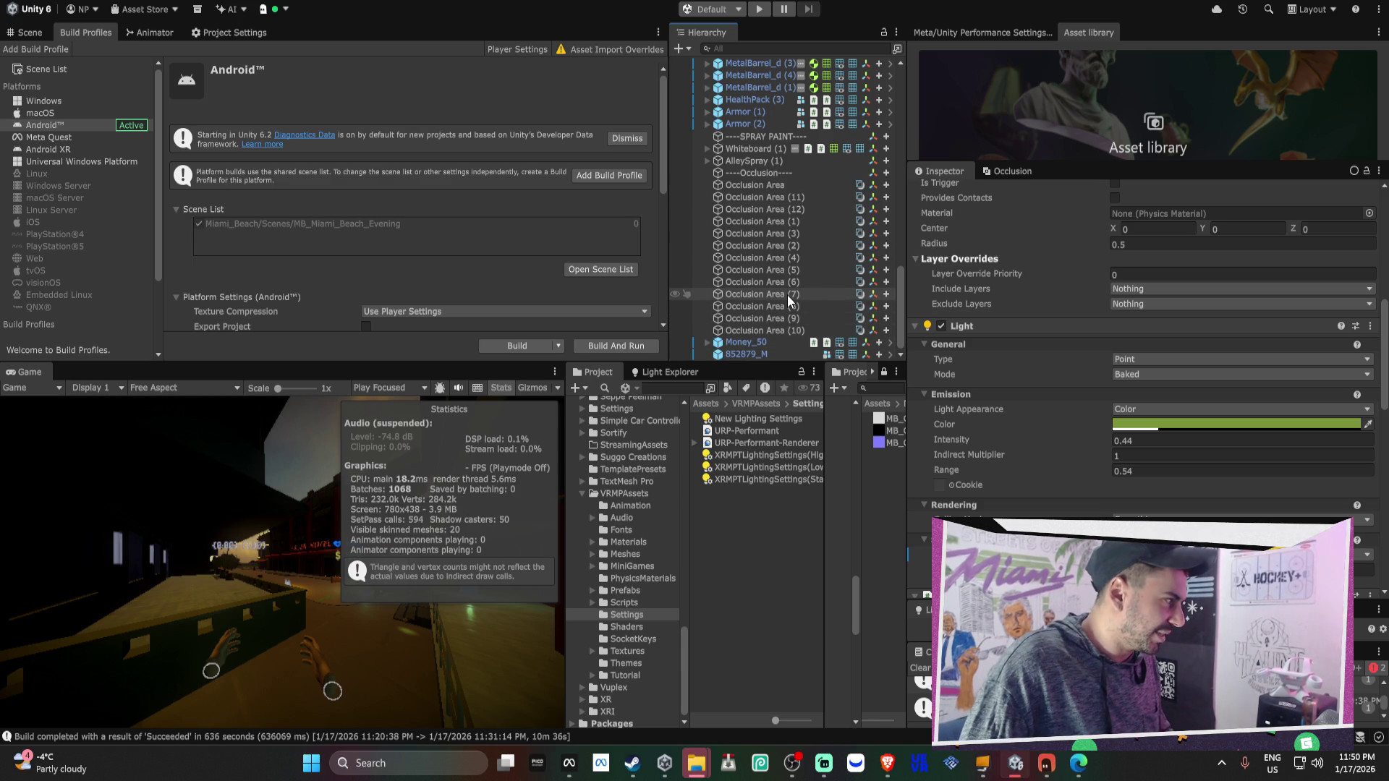
Leave the Android Build Profiles settings for the Scene view and orbit around the pickup's green light
scroll(788, 293, up, 2)
scroll(787, 294, up, 10)
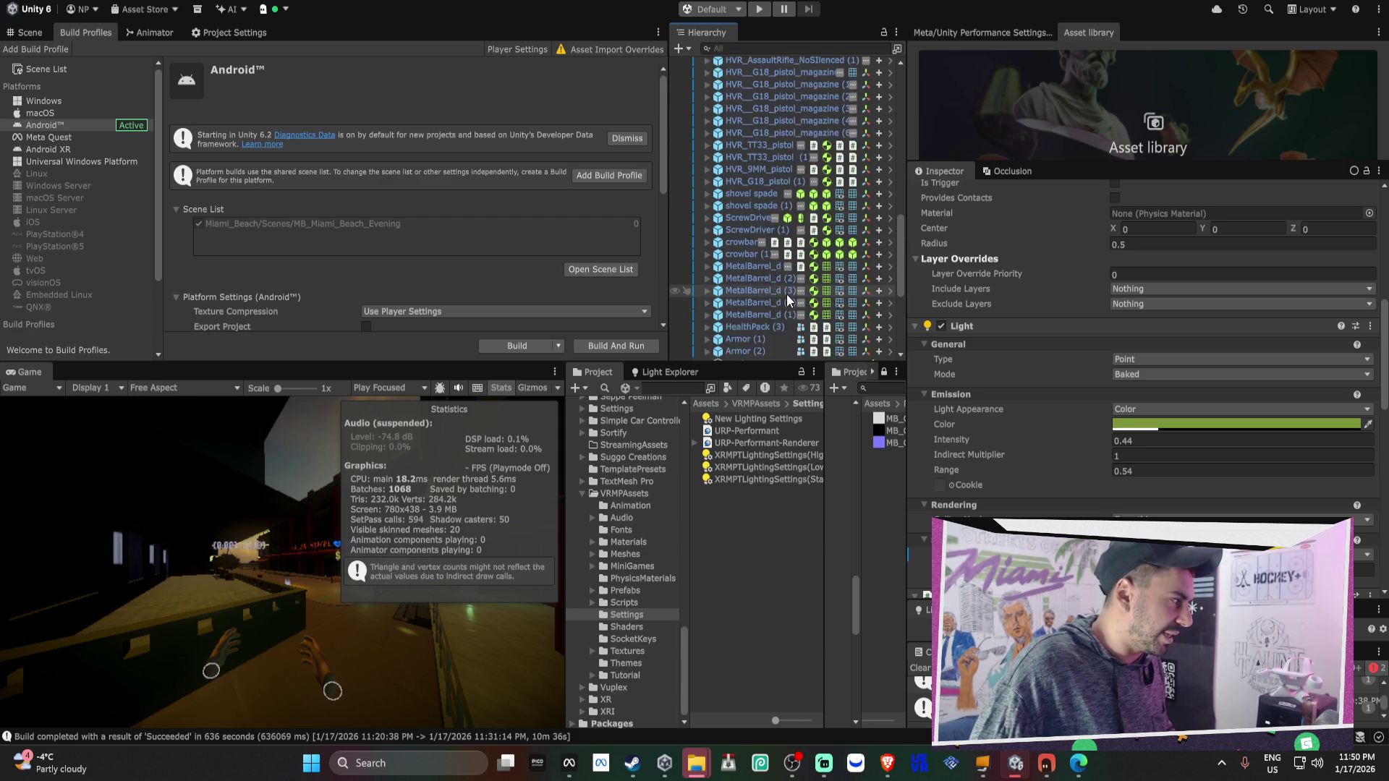
scroll(787, 294, up, 8)
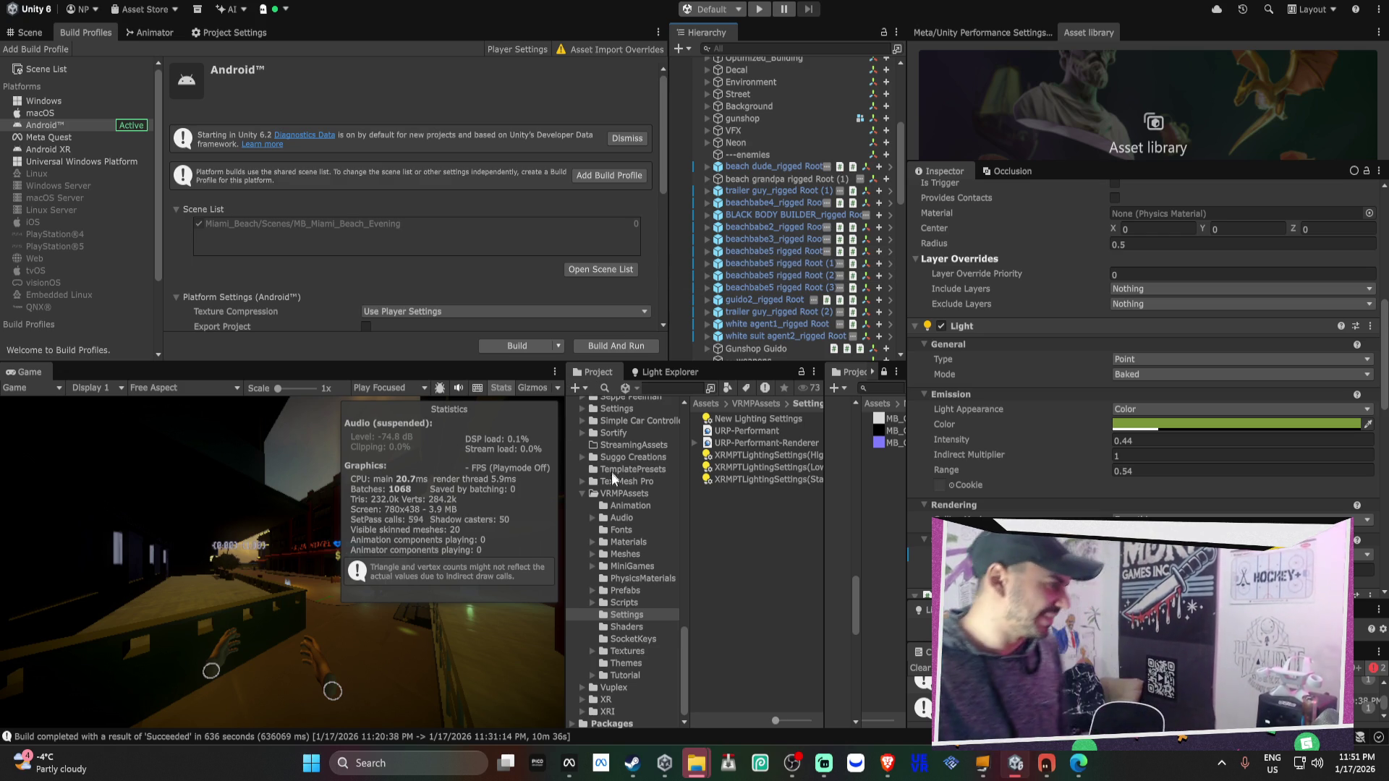
scroll(444, 234, down, 10)
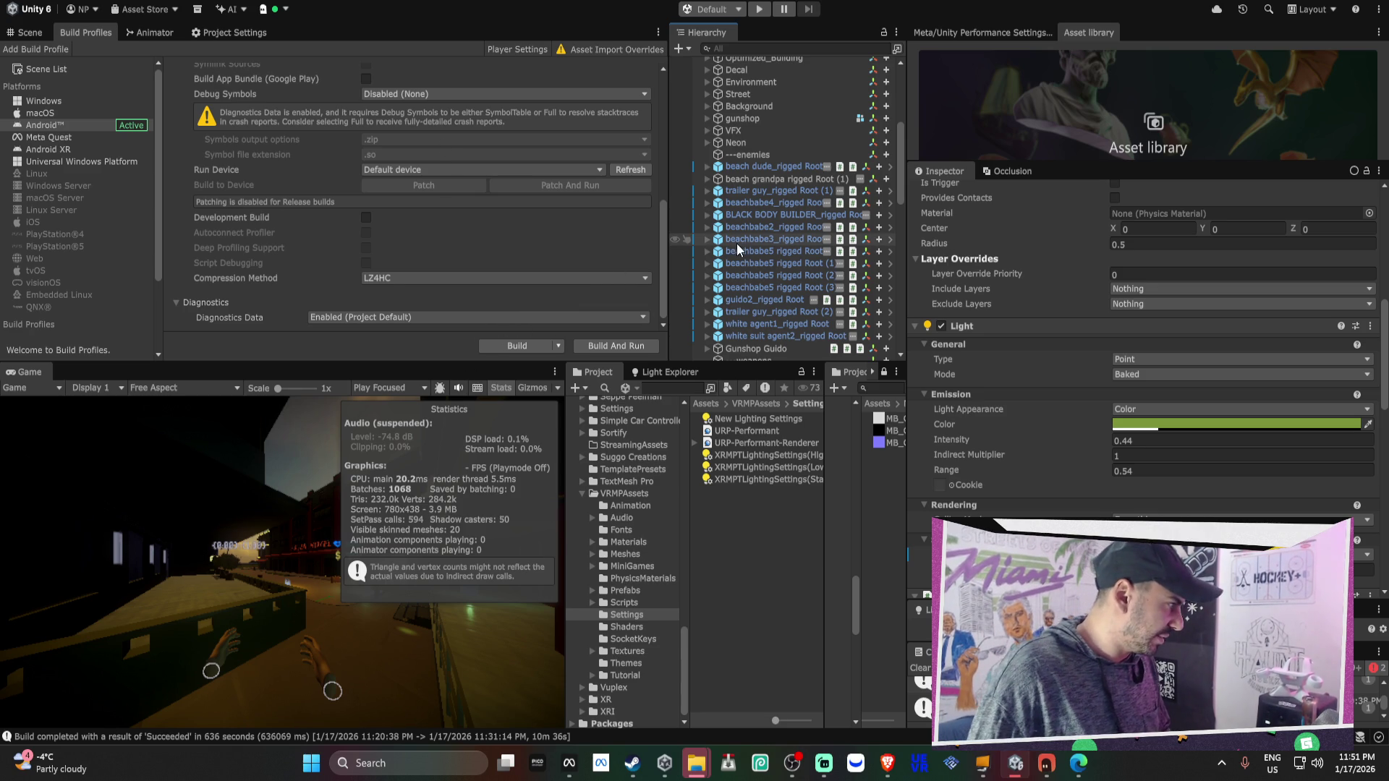
click(35, 29)
drag(466, 203, 233, 231)
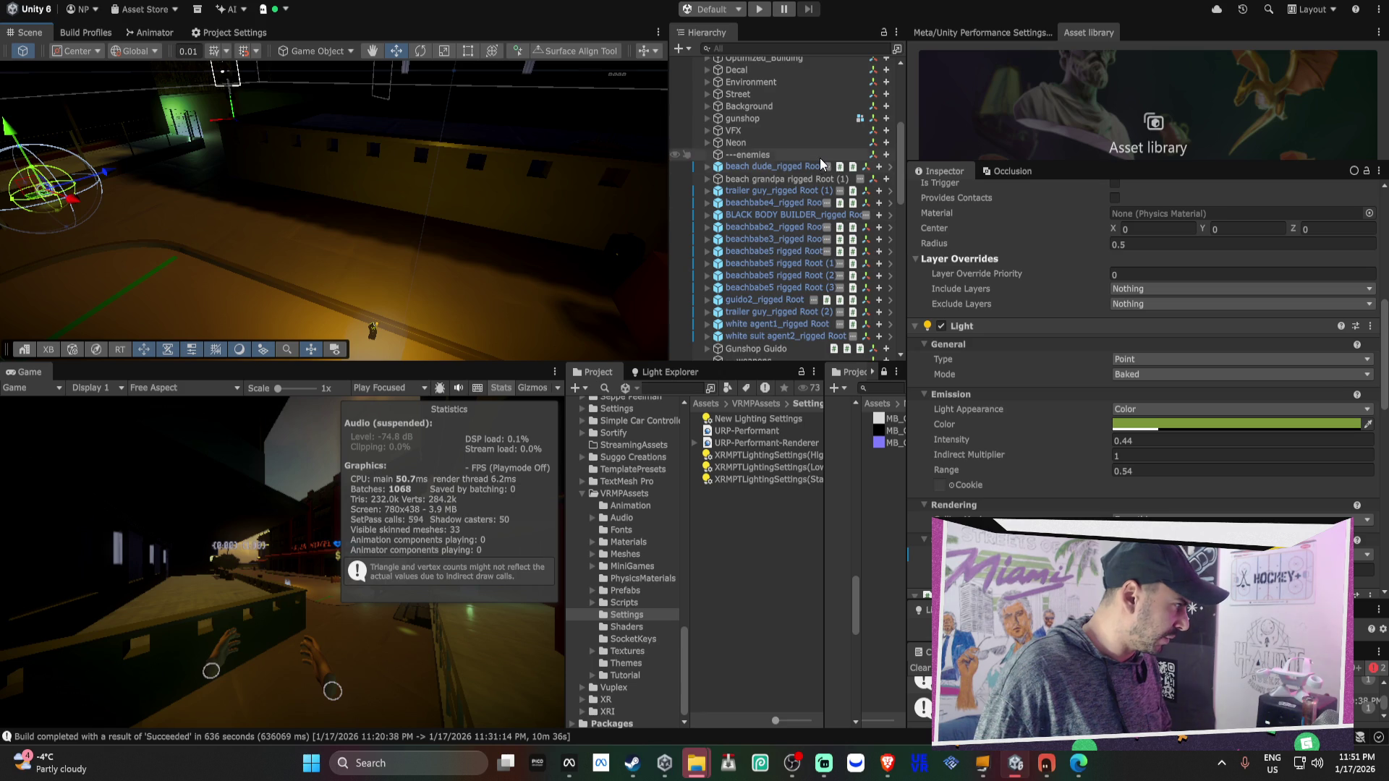
Expand DEX_OPENXR_RIG, select its Camera and enable Render Shadows
scroll(716, 145, up, 10)
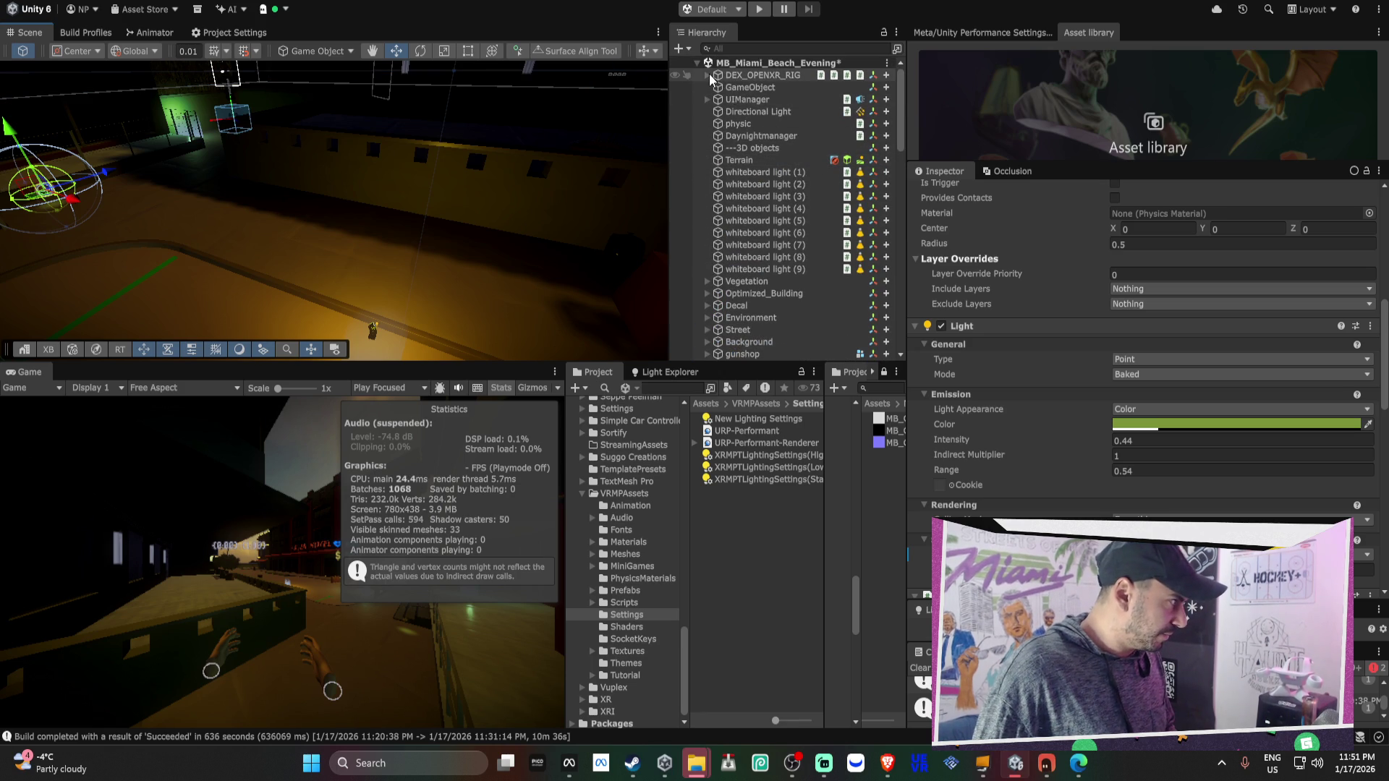
alt+click(707, 75)
click(790, 136)
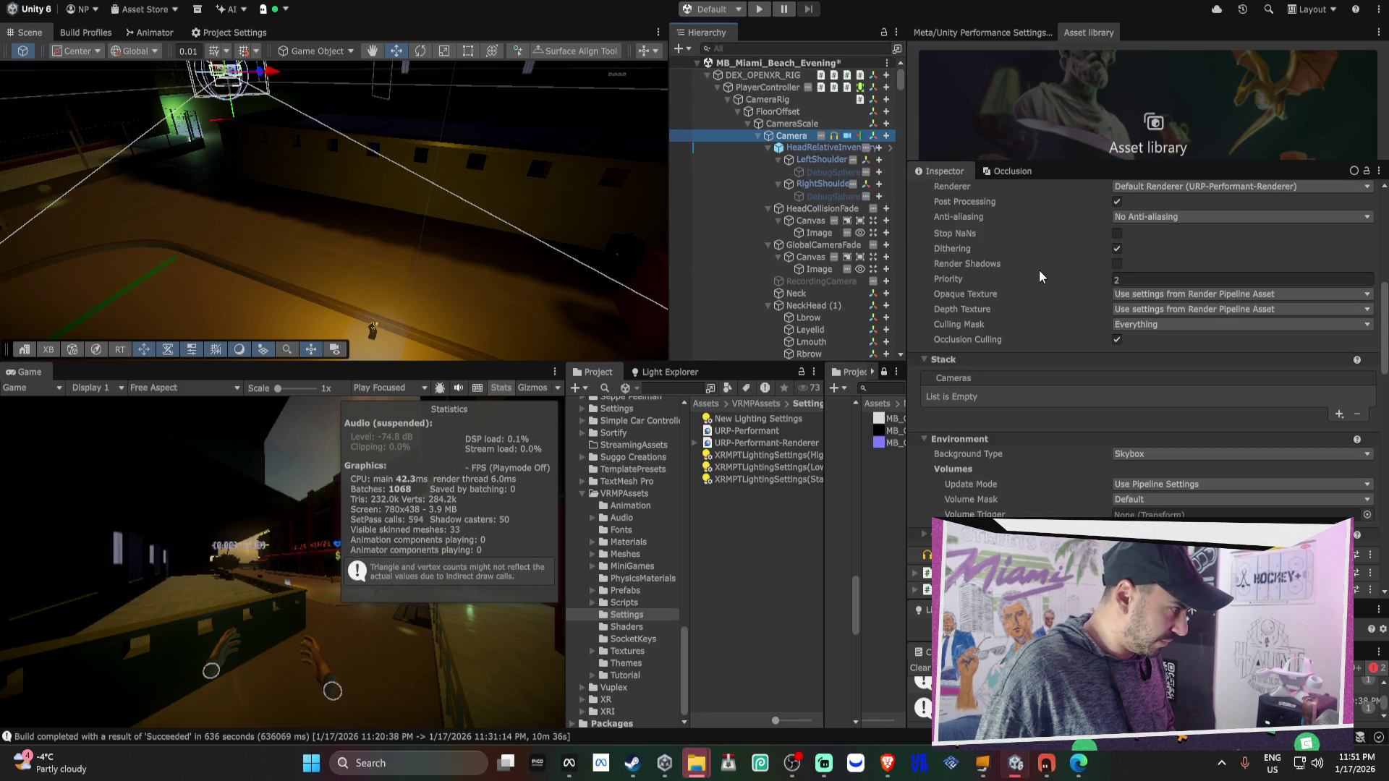
scroll(1039, 270, up, 1)
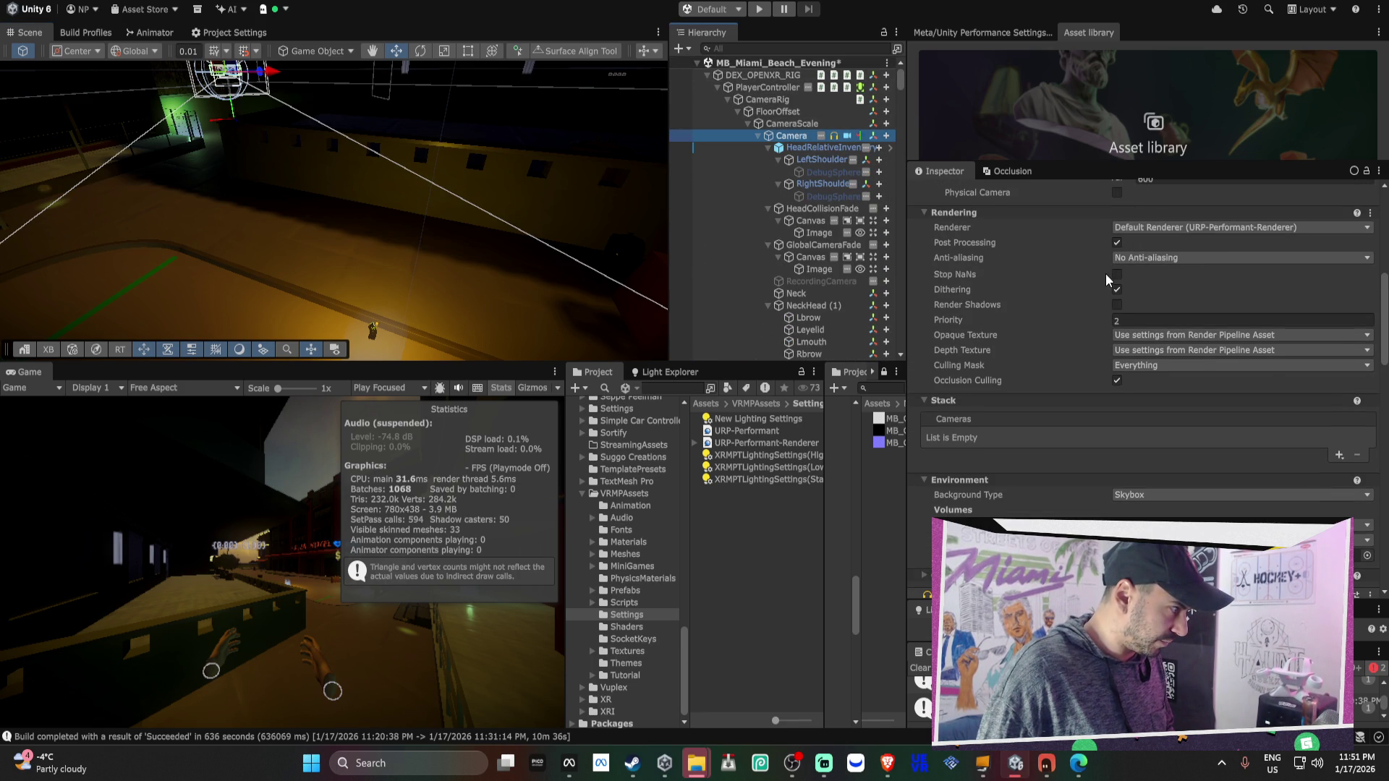
click(1117, 304)
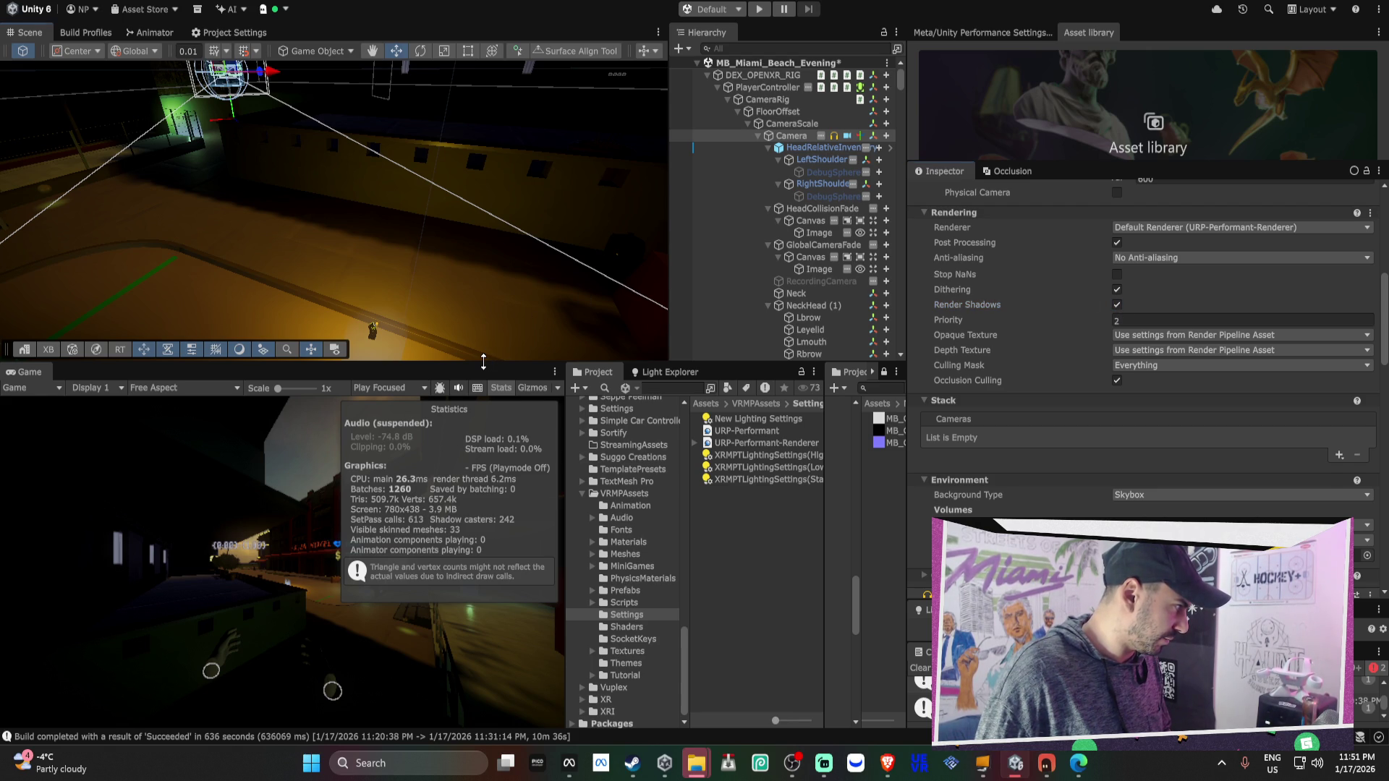
Enlarge the Scene view and collapse HeadRelativeInventory, HeadCollisionFade, GlobalCameraFade and NeckHead (1) in the rig
drag(483, 361, 484, 479)
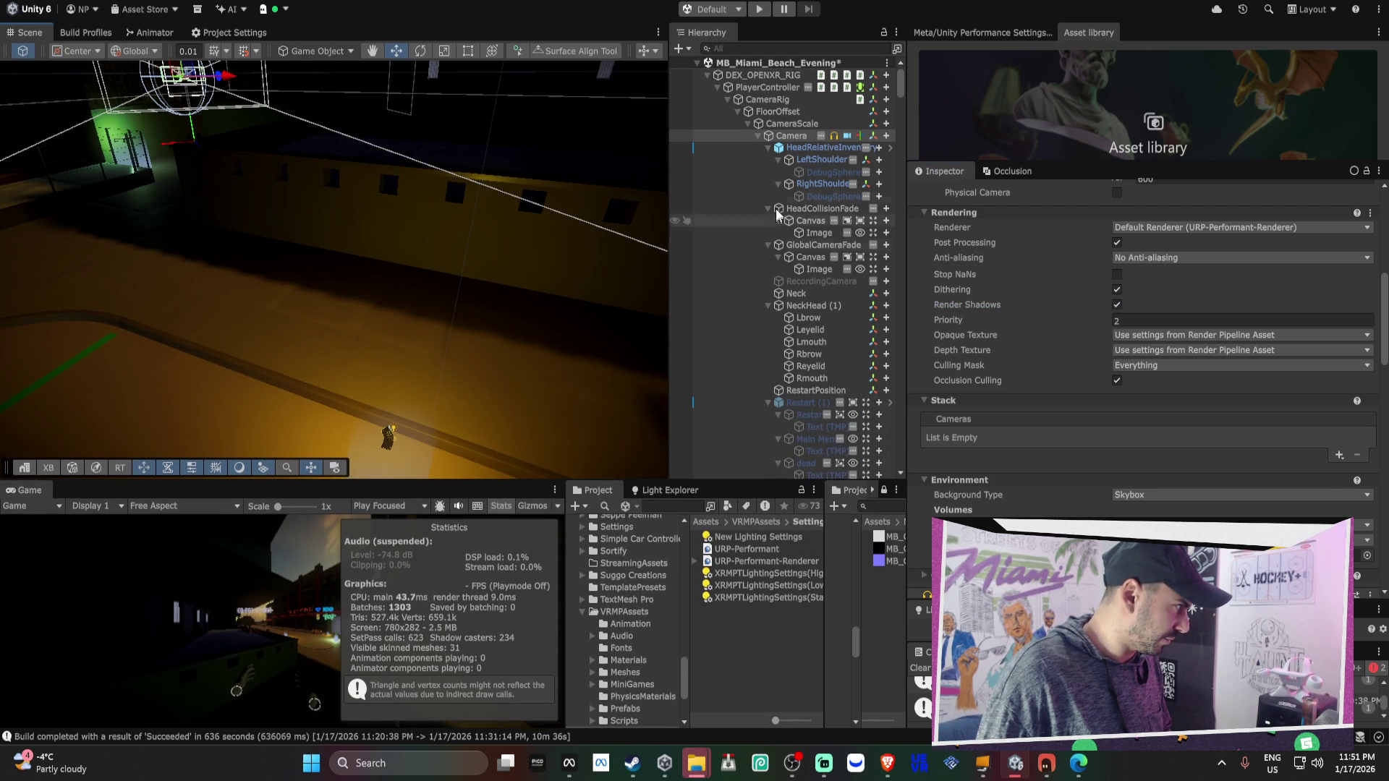
click(707, 75)
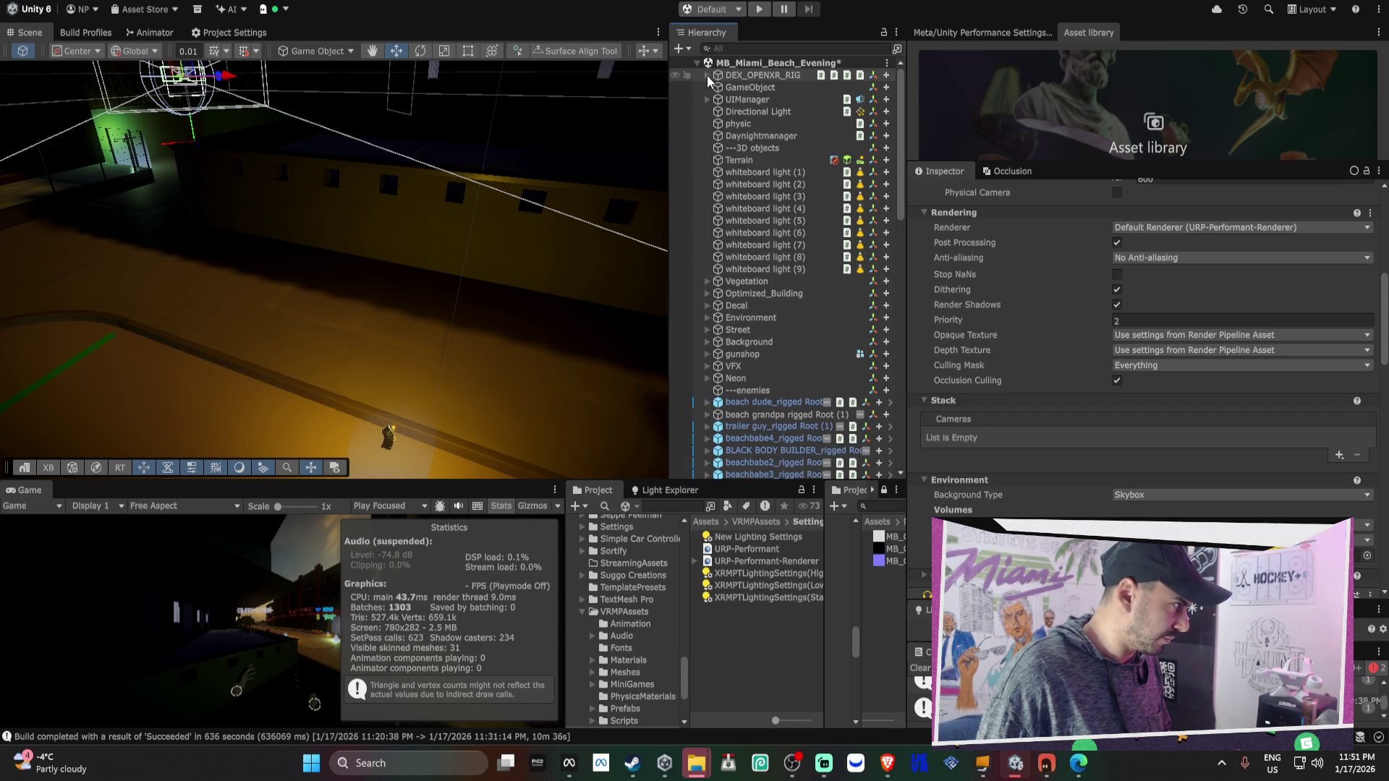
scroll(976, 309, down, 5)
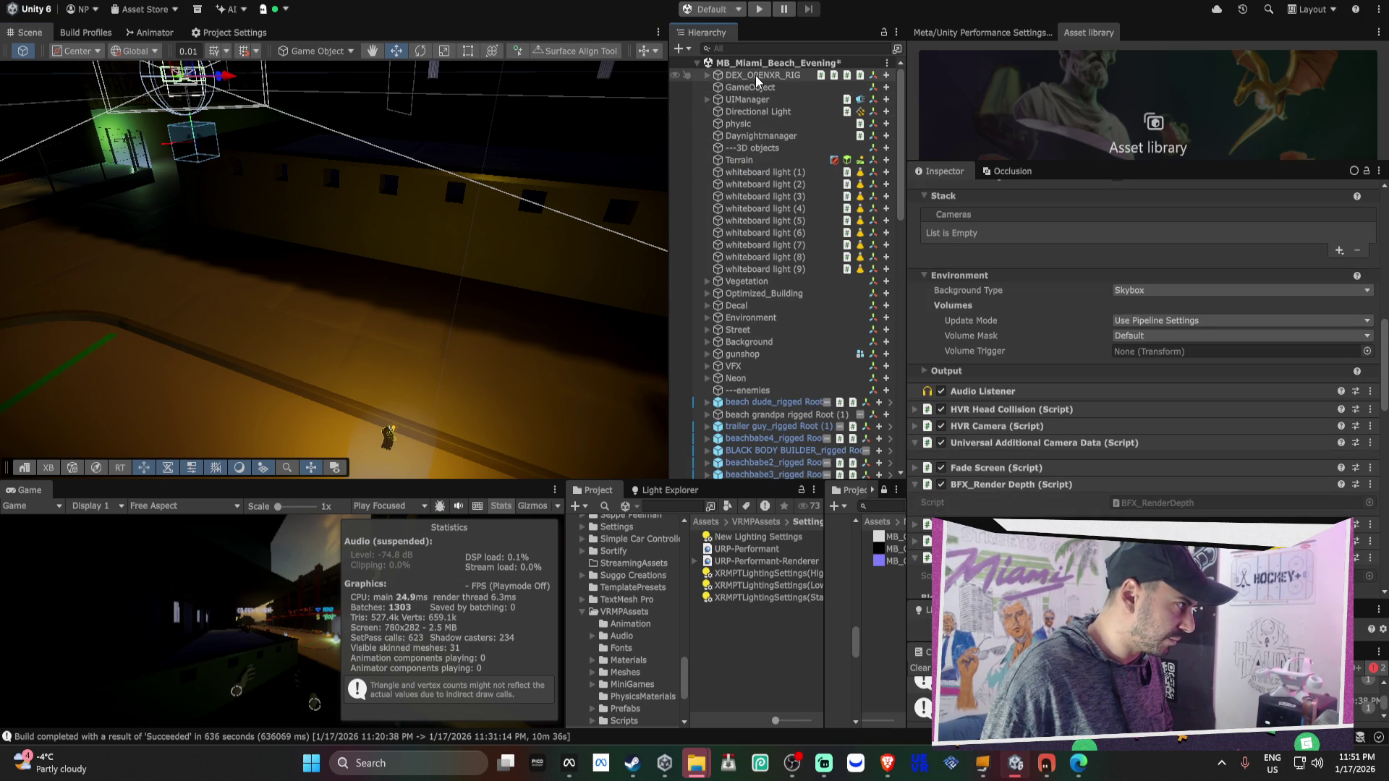
click(703, 75)
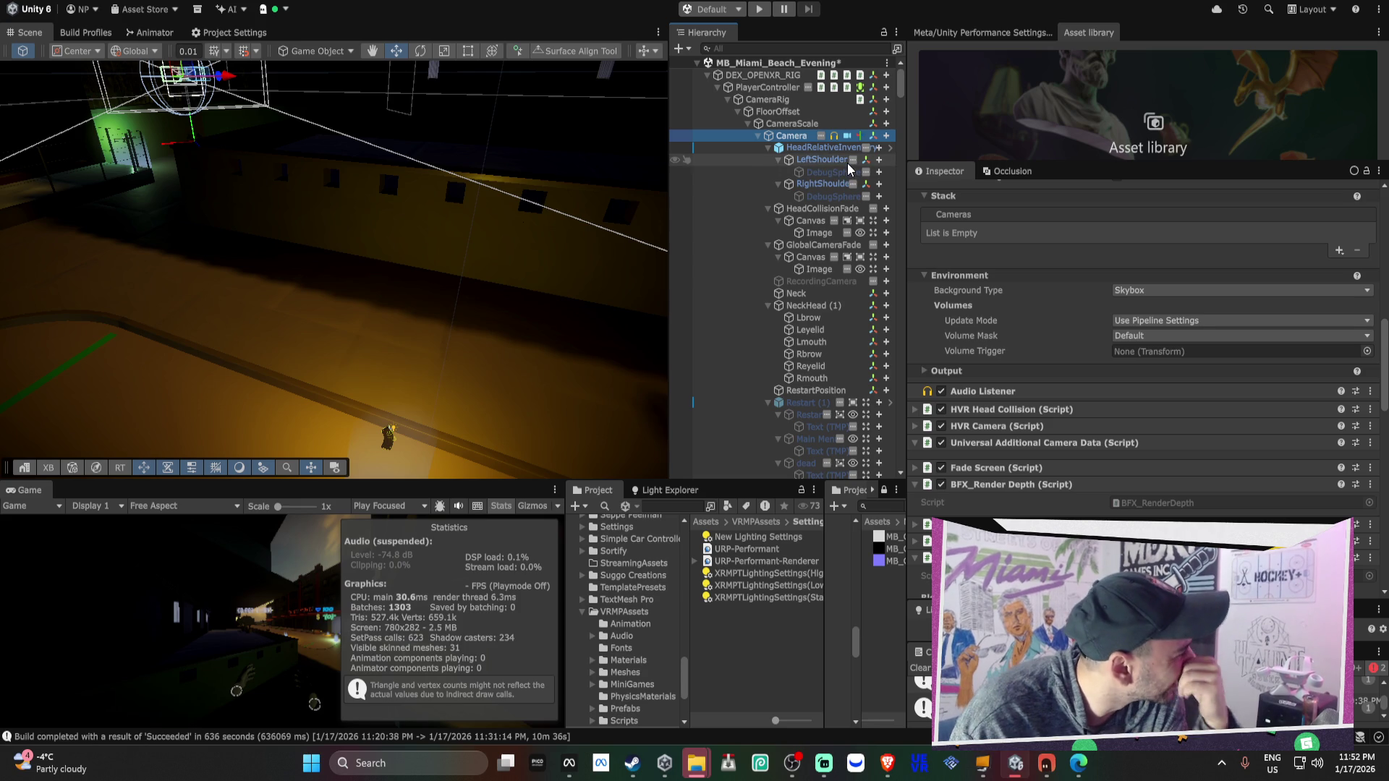
click(767, 147)
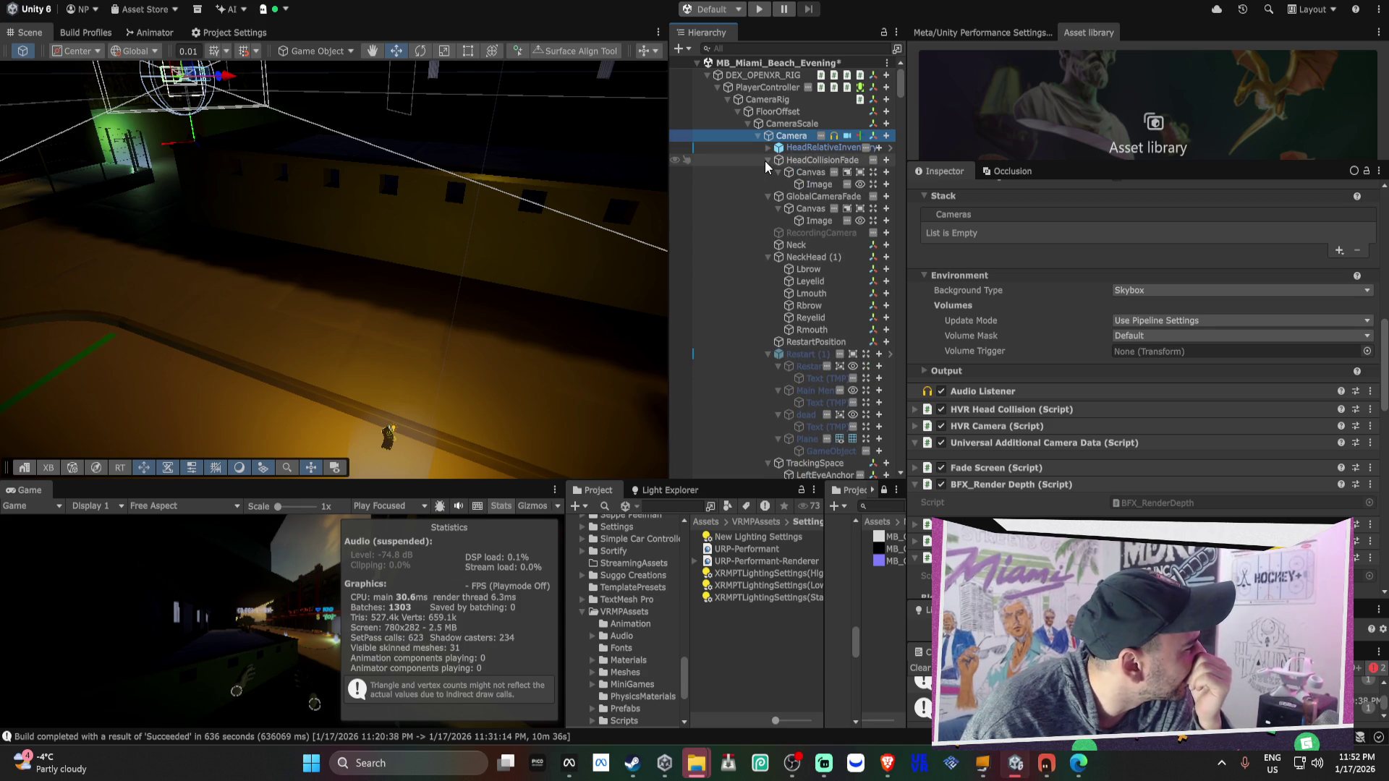
click(767, 159)
click(768, 173)
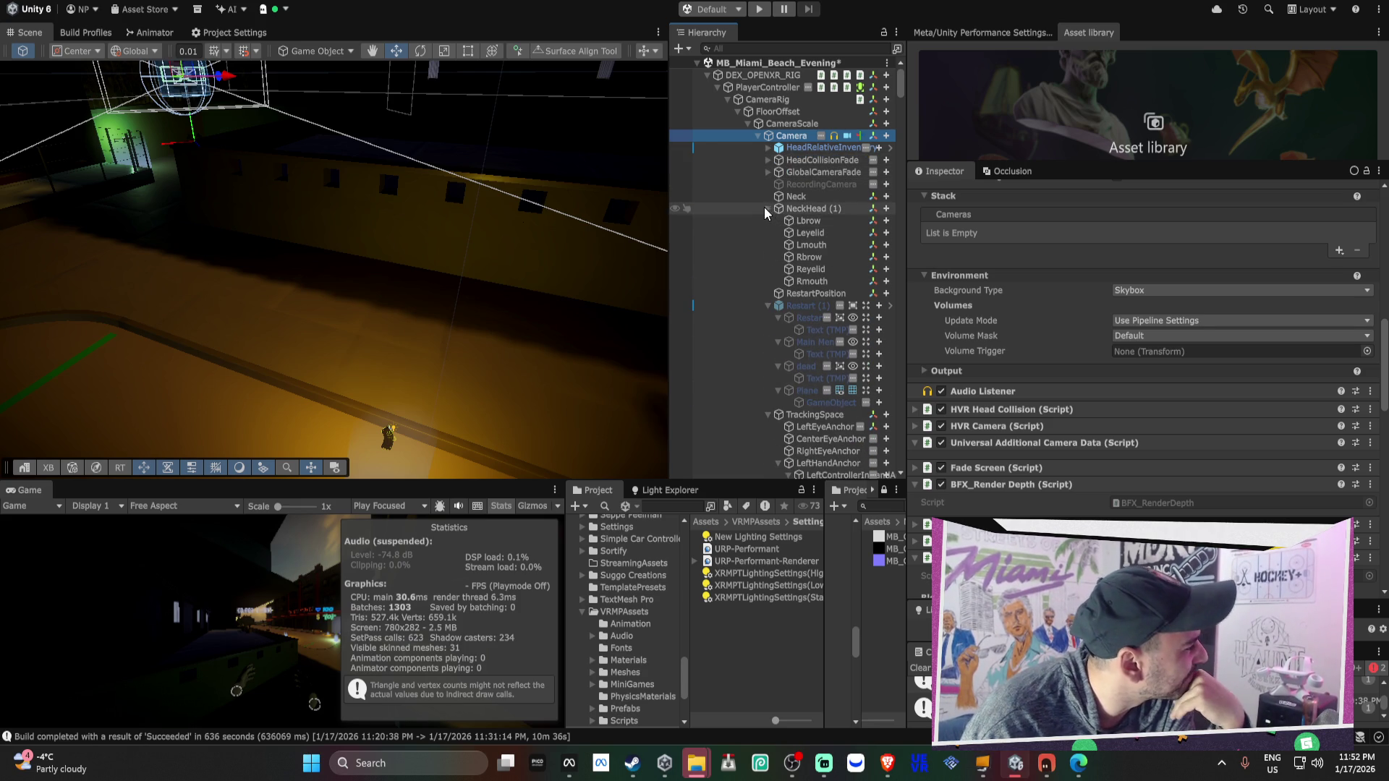
click(768, 209)
scroll(1017, 401, down, 5)
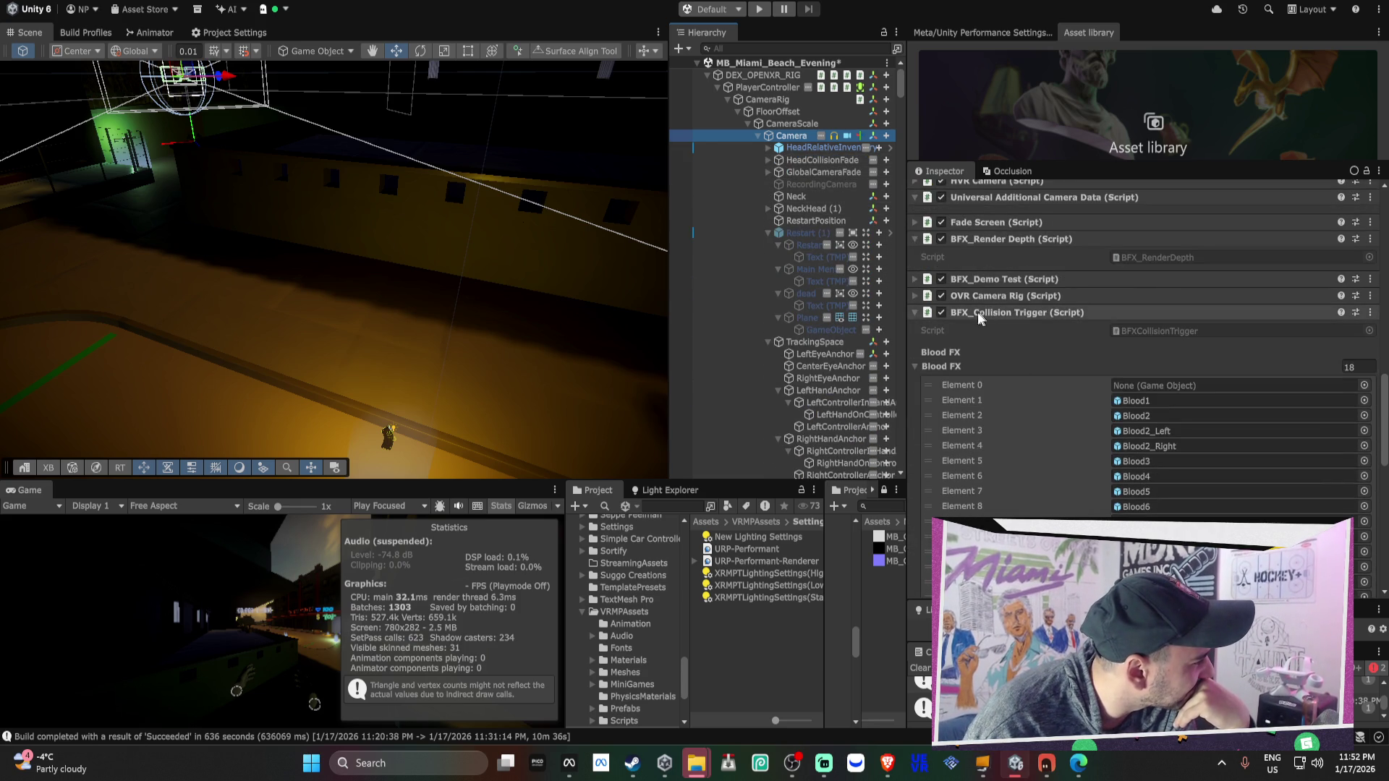
Turn on Infinite Decal in the Camera's BFX_Collision Trigger component
click(988, 315)
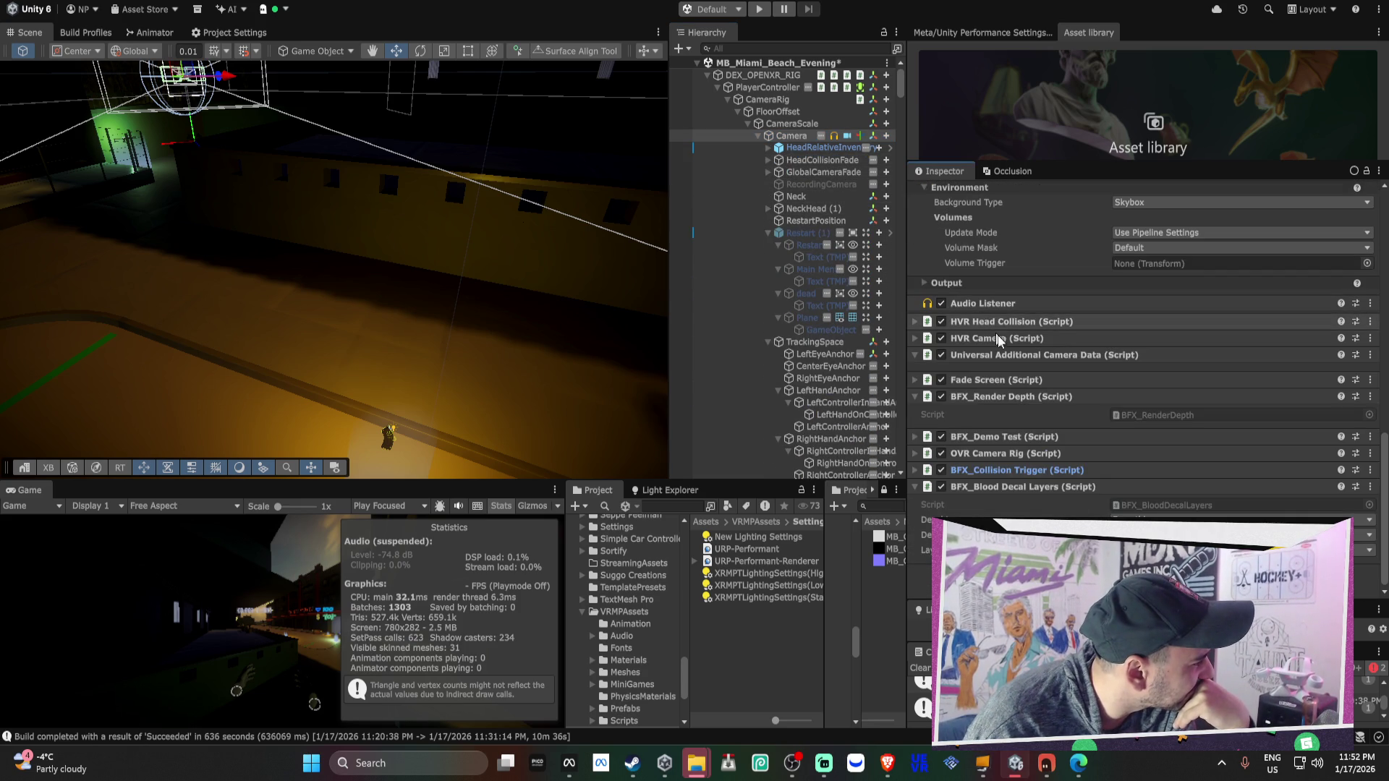
click(1058, 476)
scroll(1039, 501, down, 3)
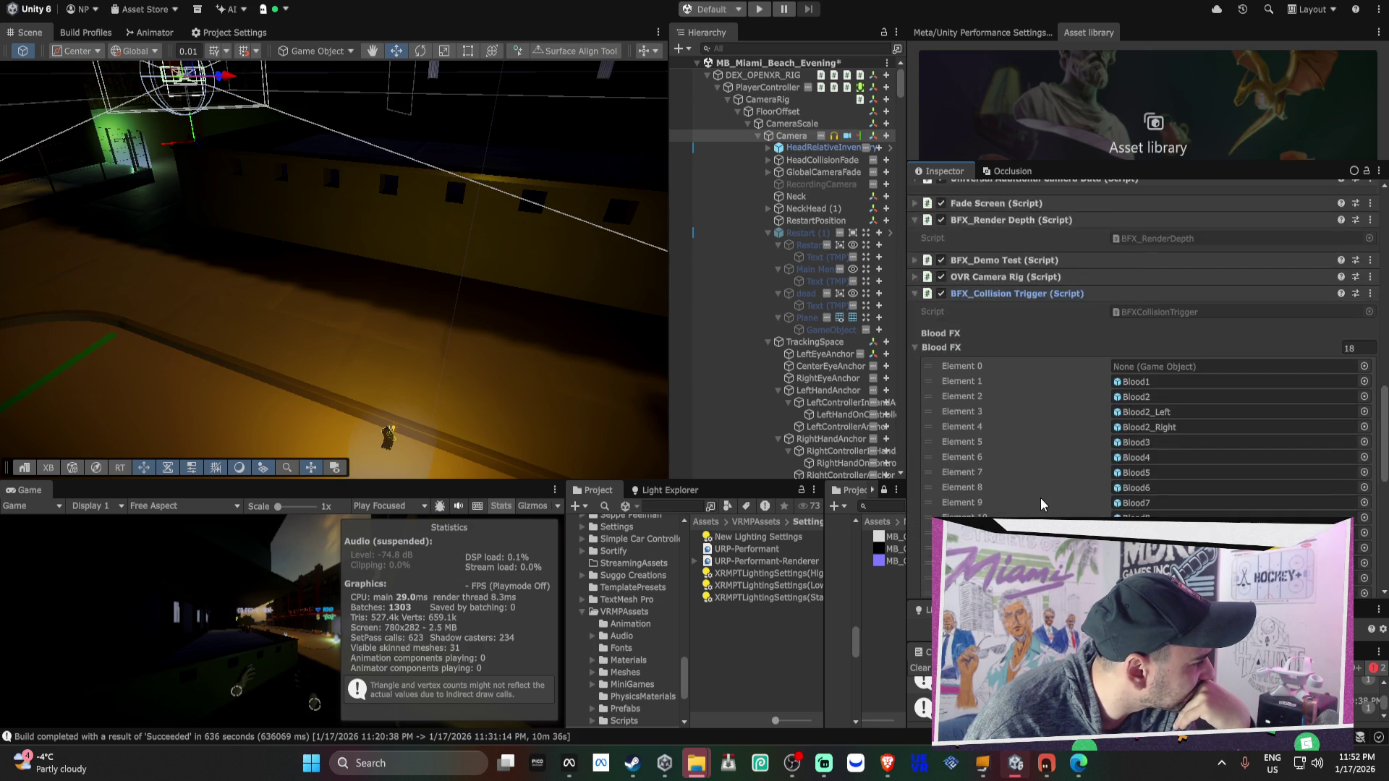
scroll(1039, 507, down, 5)
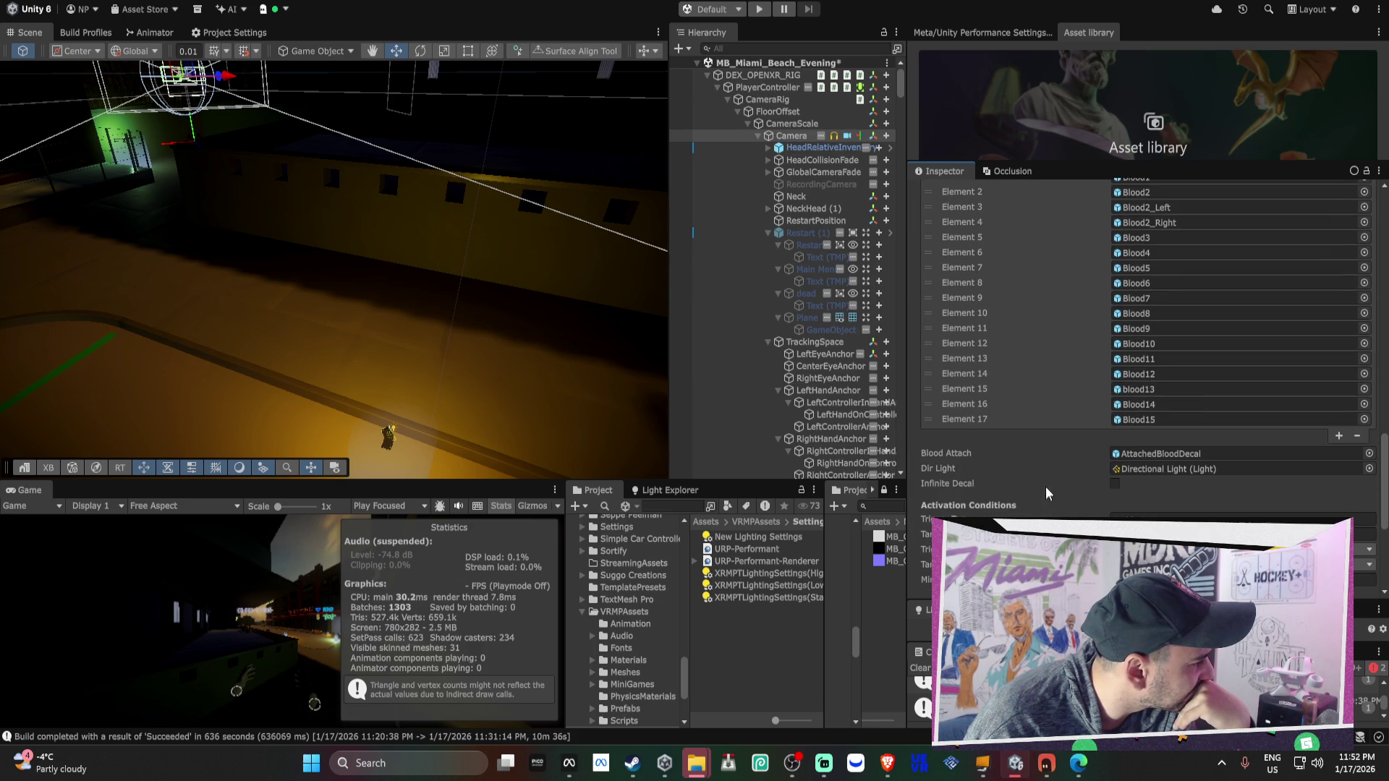
click(1116, 484)
Set the BFX_Collision Trigger's Trigger Layer to Everything
scroll(1121, 485, down, 1)
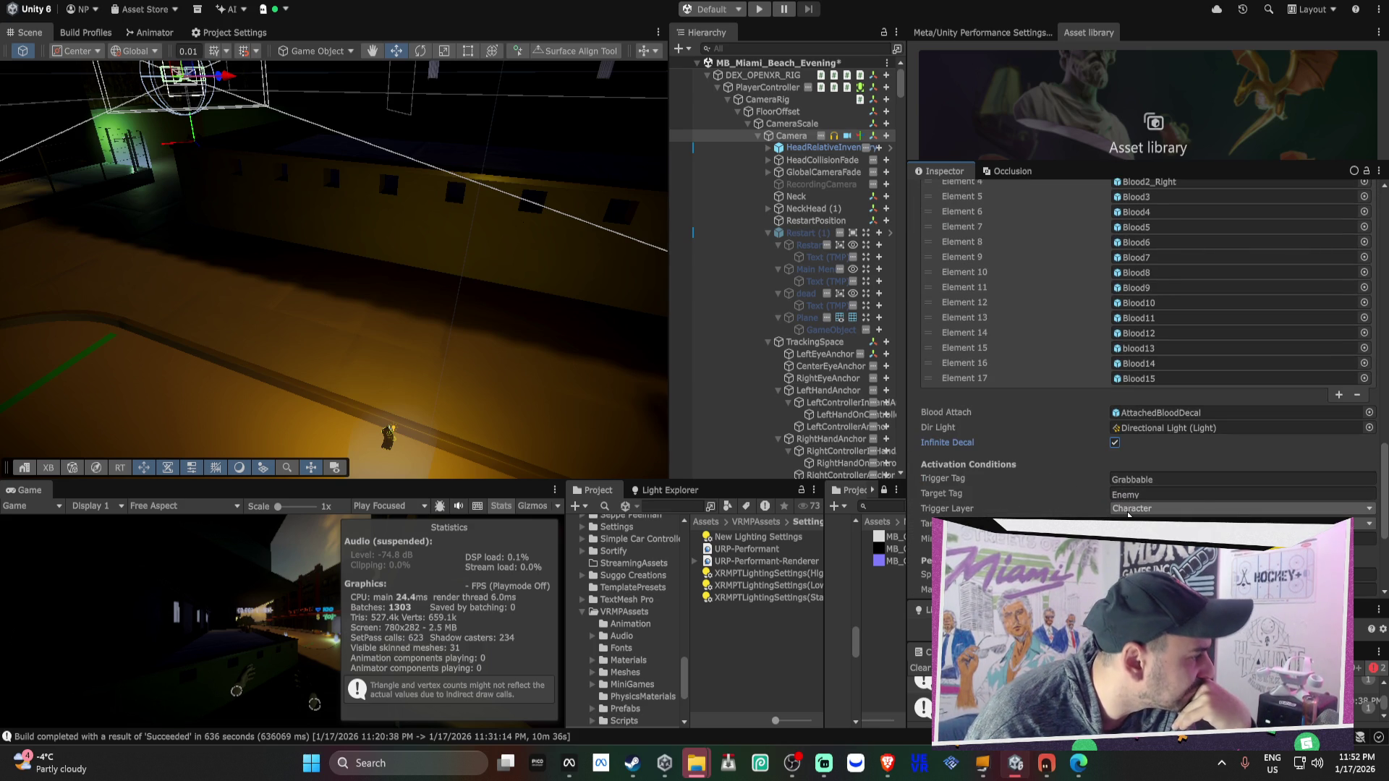
click(1129, 510)
key(Escape)
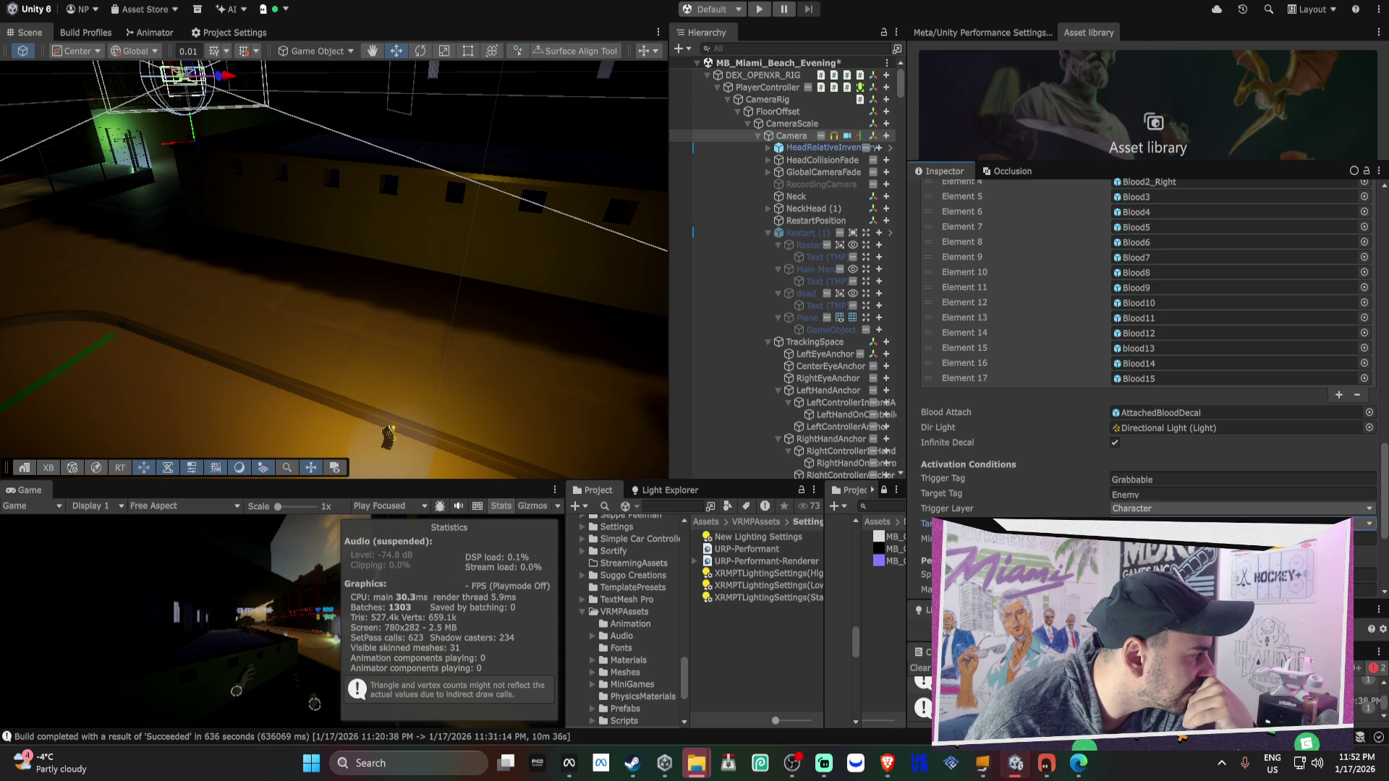
click(1128, 508)
click(1160, 268)
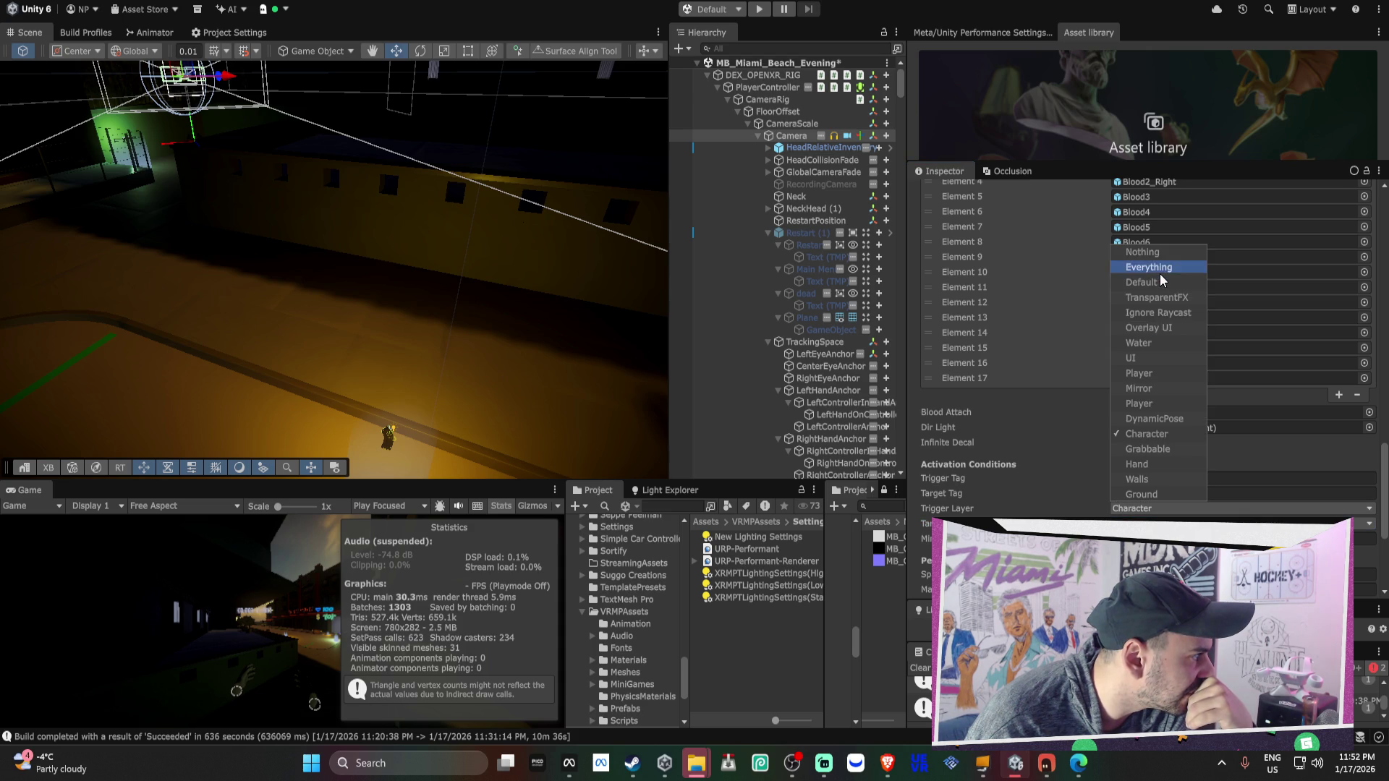
key(Escape)
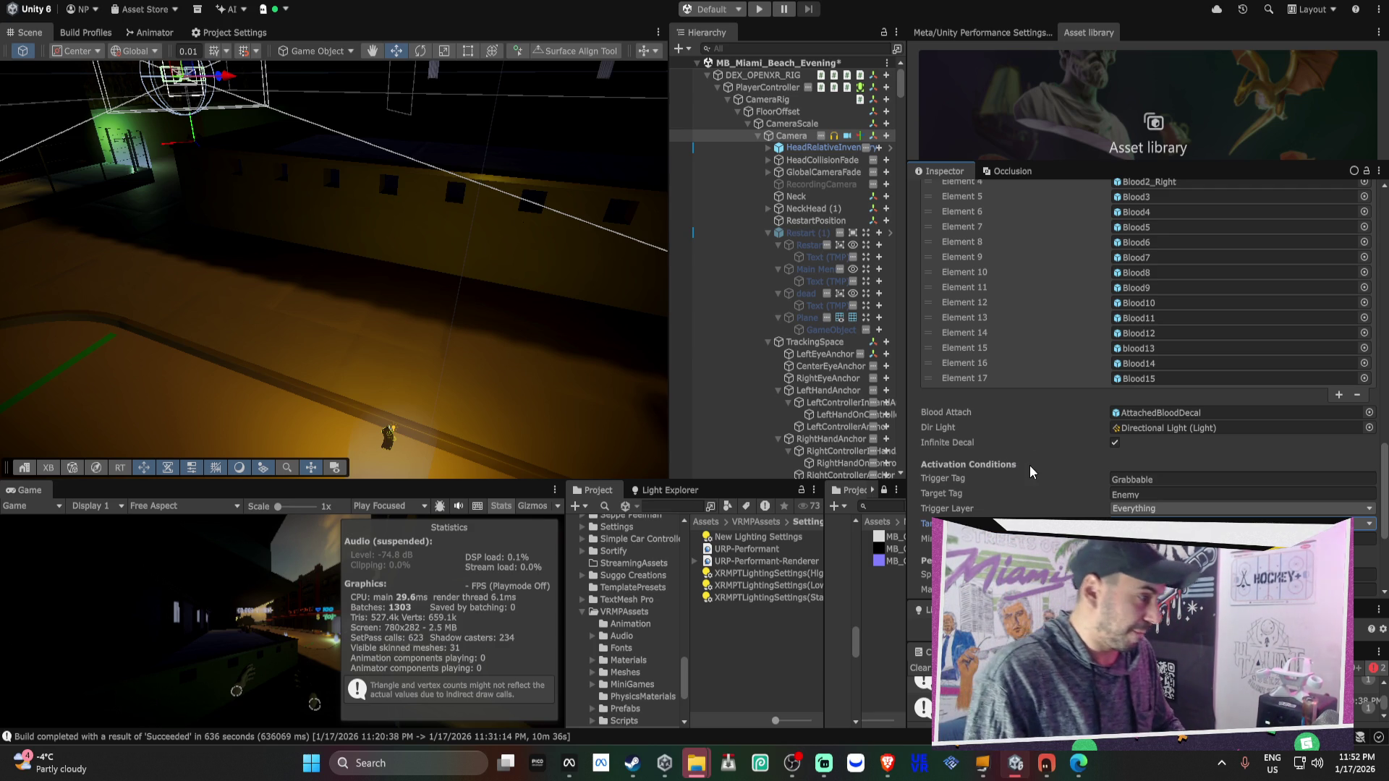
Set the blood trigger's Min Impact Speed to 1
scroll(1144, 494, down, 3)
click(1142, 496)
text(1)
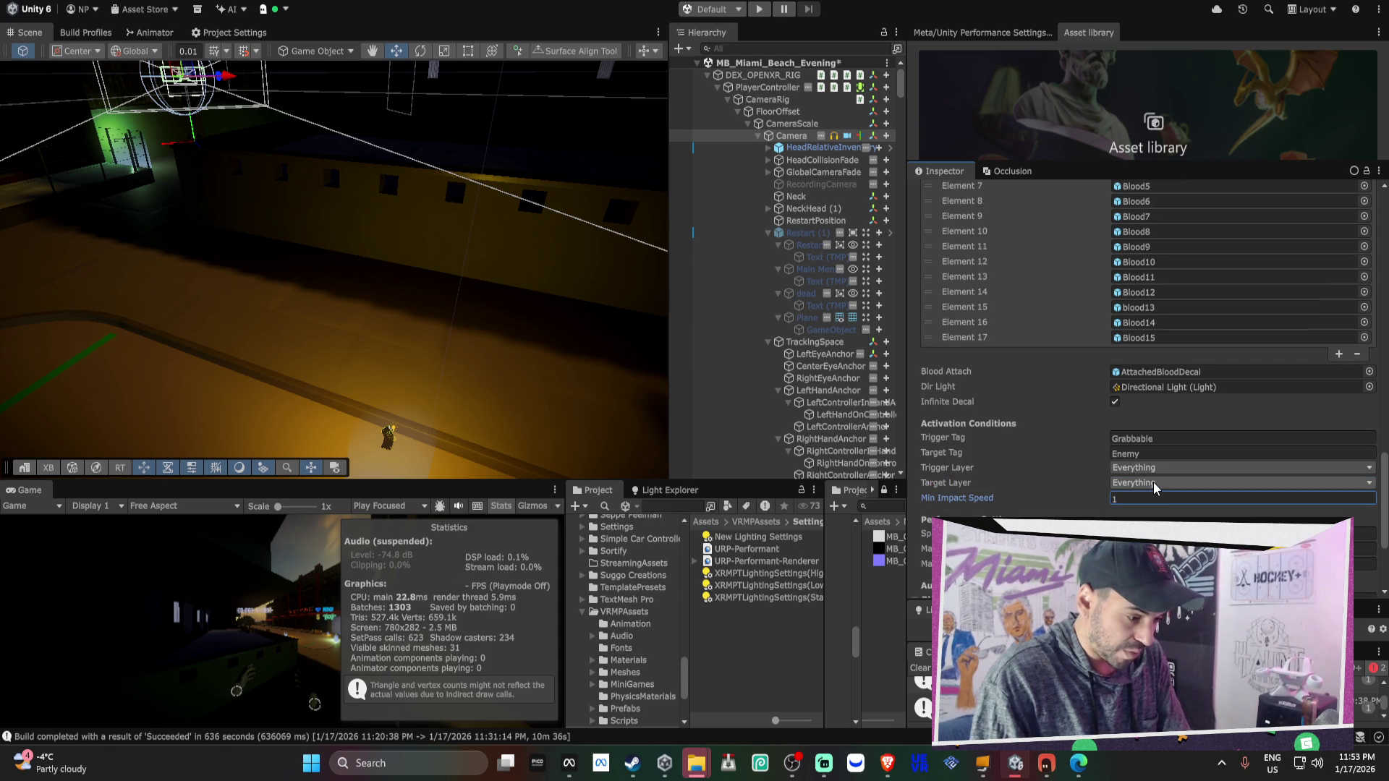
Append ', Enemy' after Grabbable in the Trigger Tag and start adding another tag
scroll(1167, 489, down, 5)
scroll(1158, 448, down, 5)
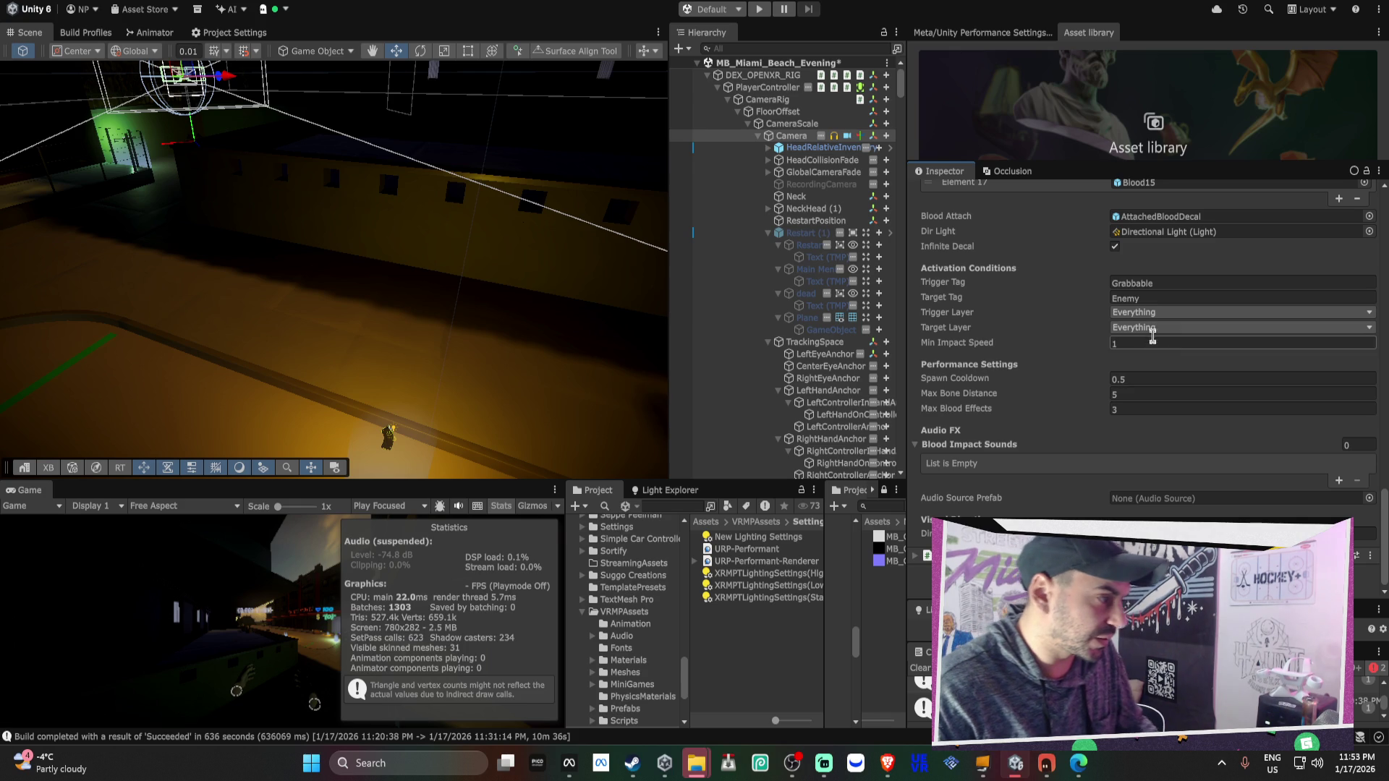
click(1150, 298)
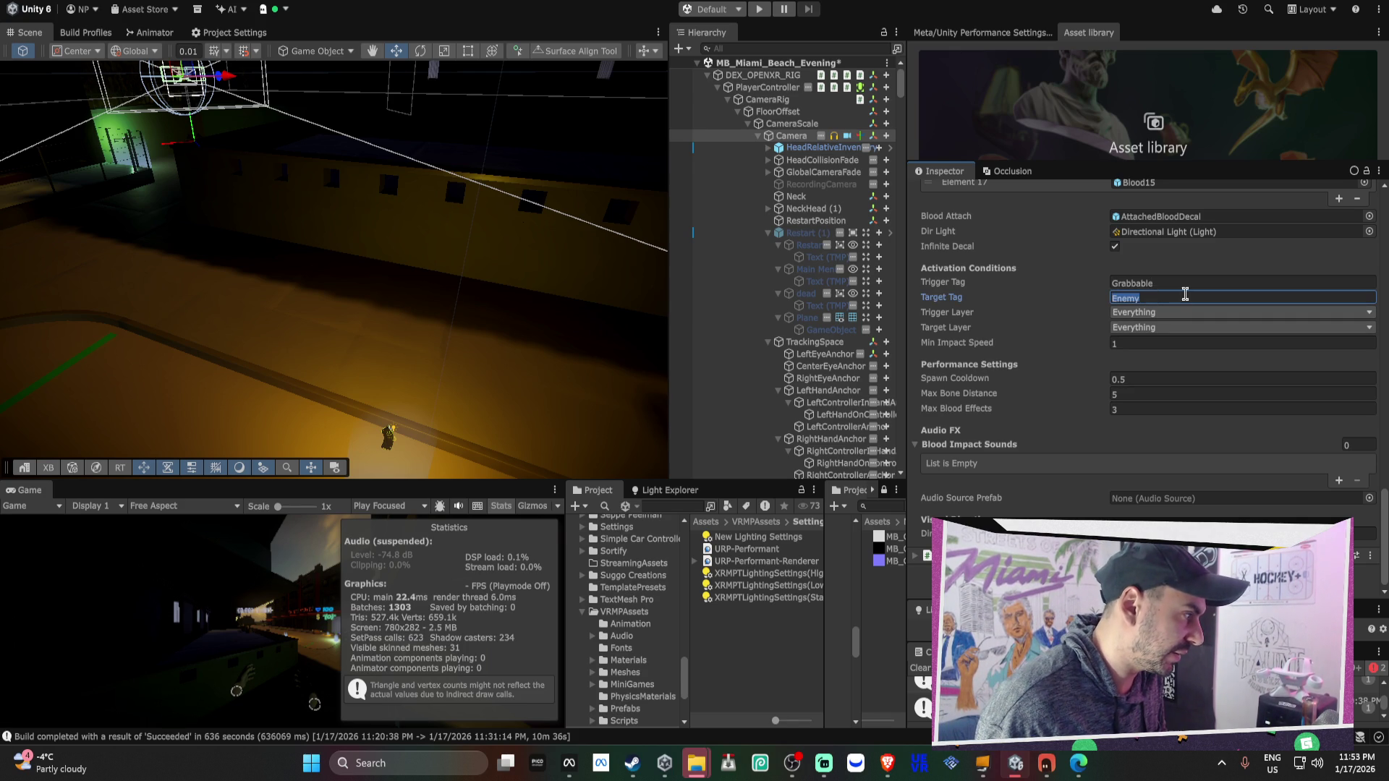
click(1181, 281)
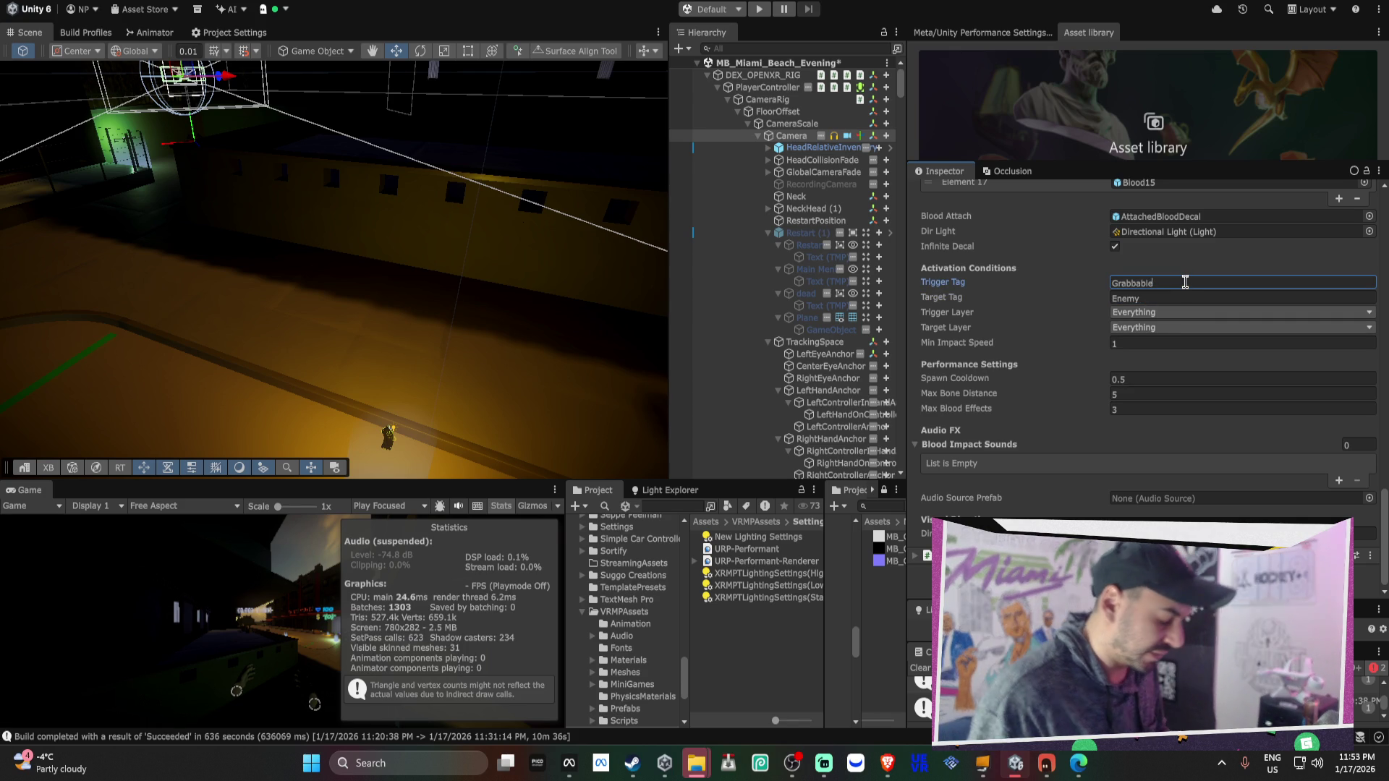
text(, Enemy)
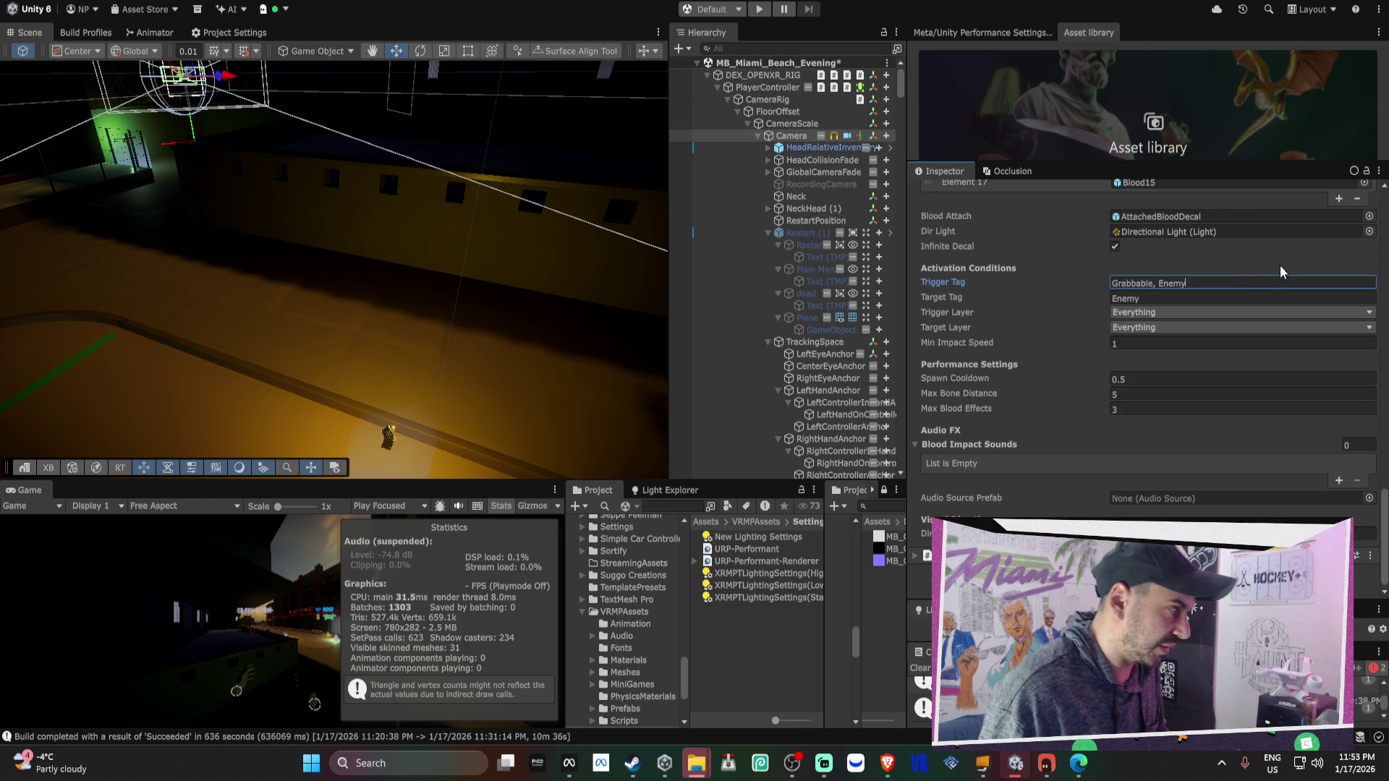
click(1208, 281)
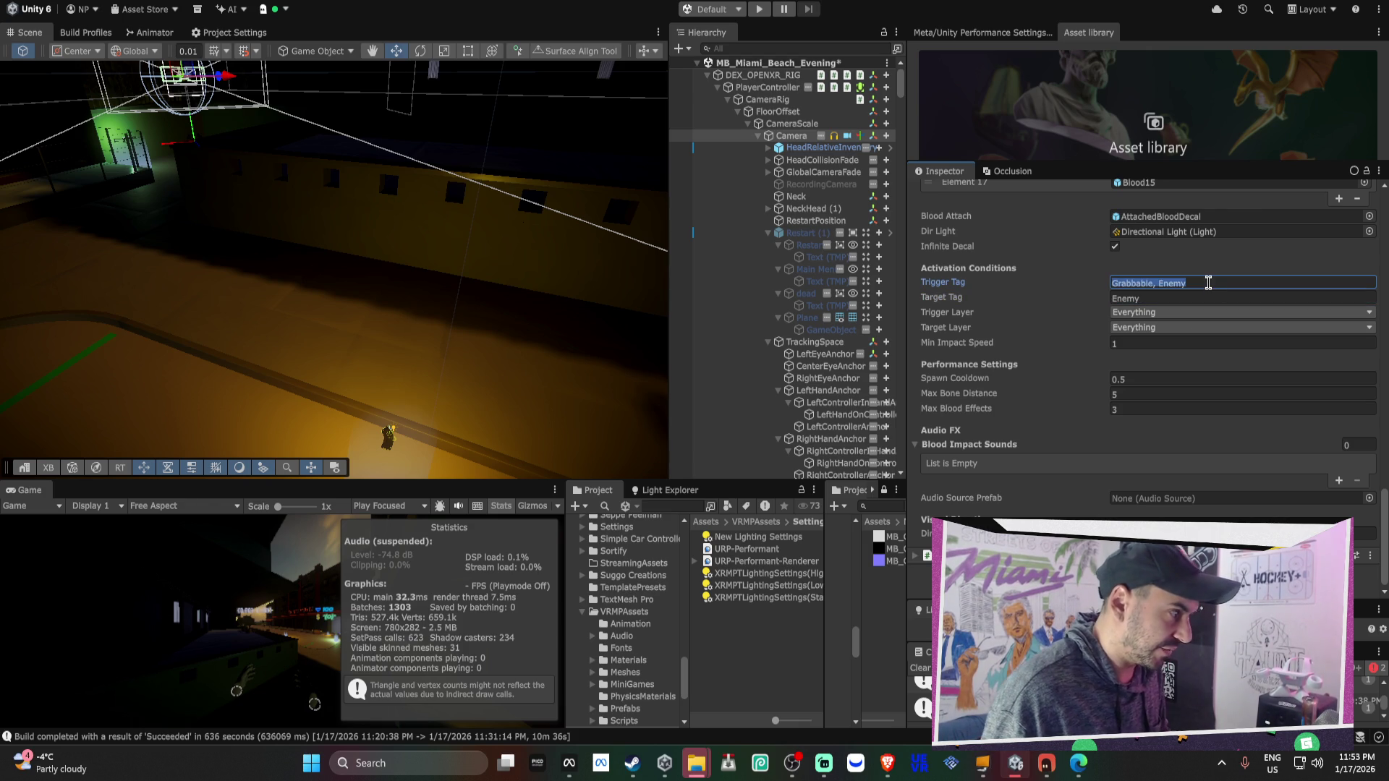
click(1208, 282)
text(,)
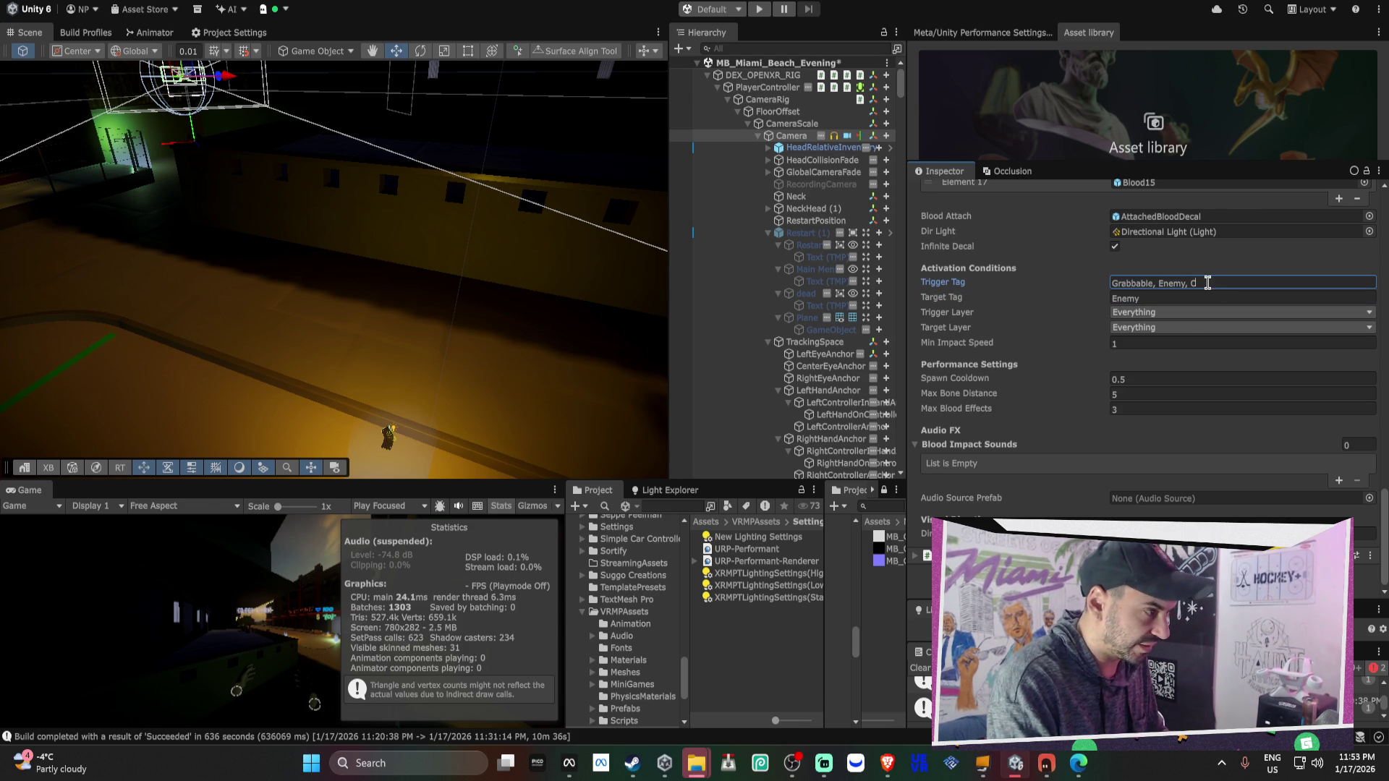
Check which layer the Camera is on without changing it
scroll(1222, 191, up, 15)
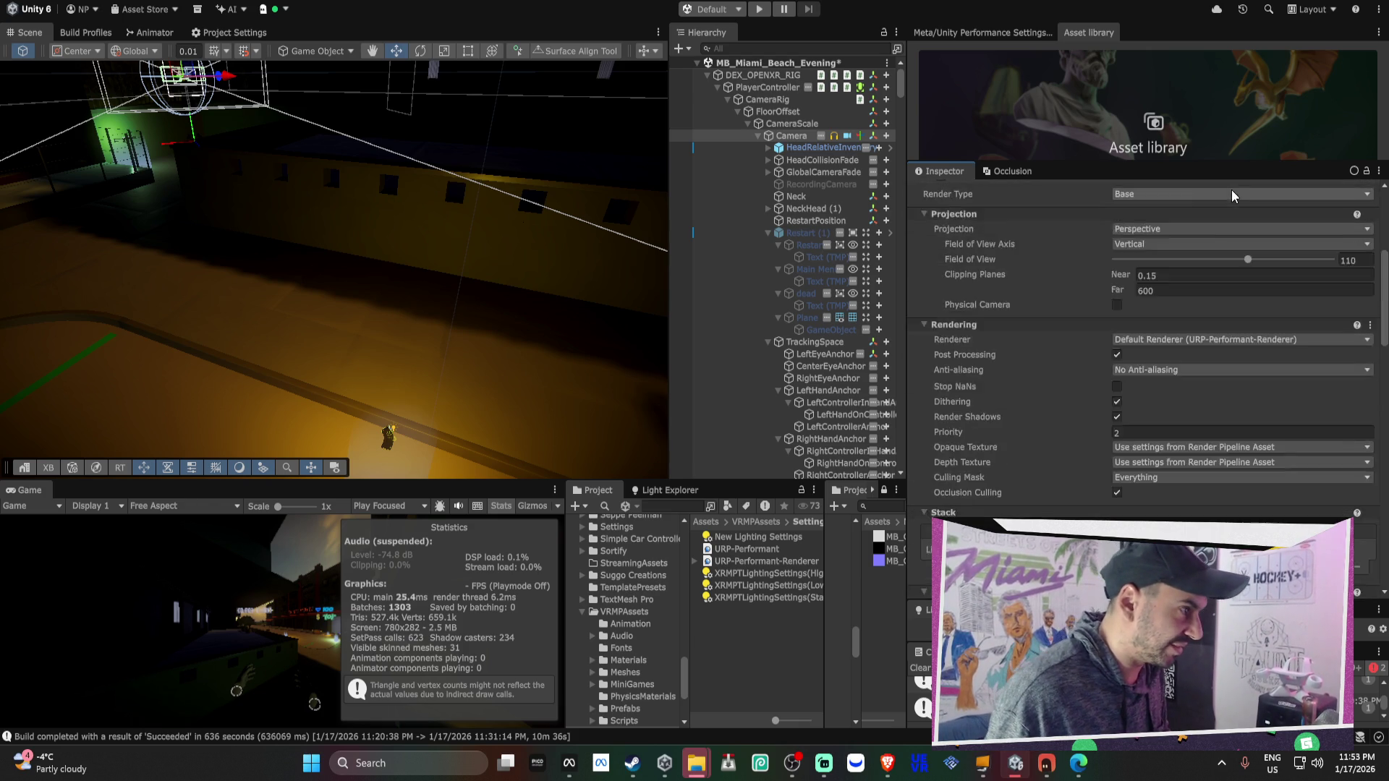
click(1235, 211)
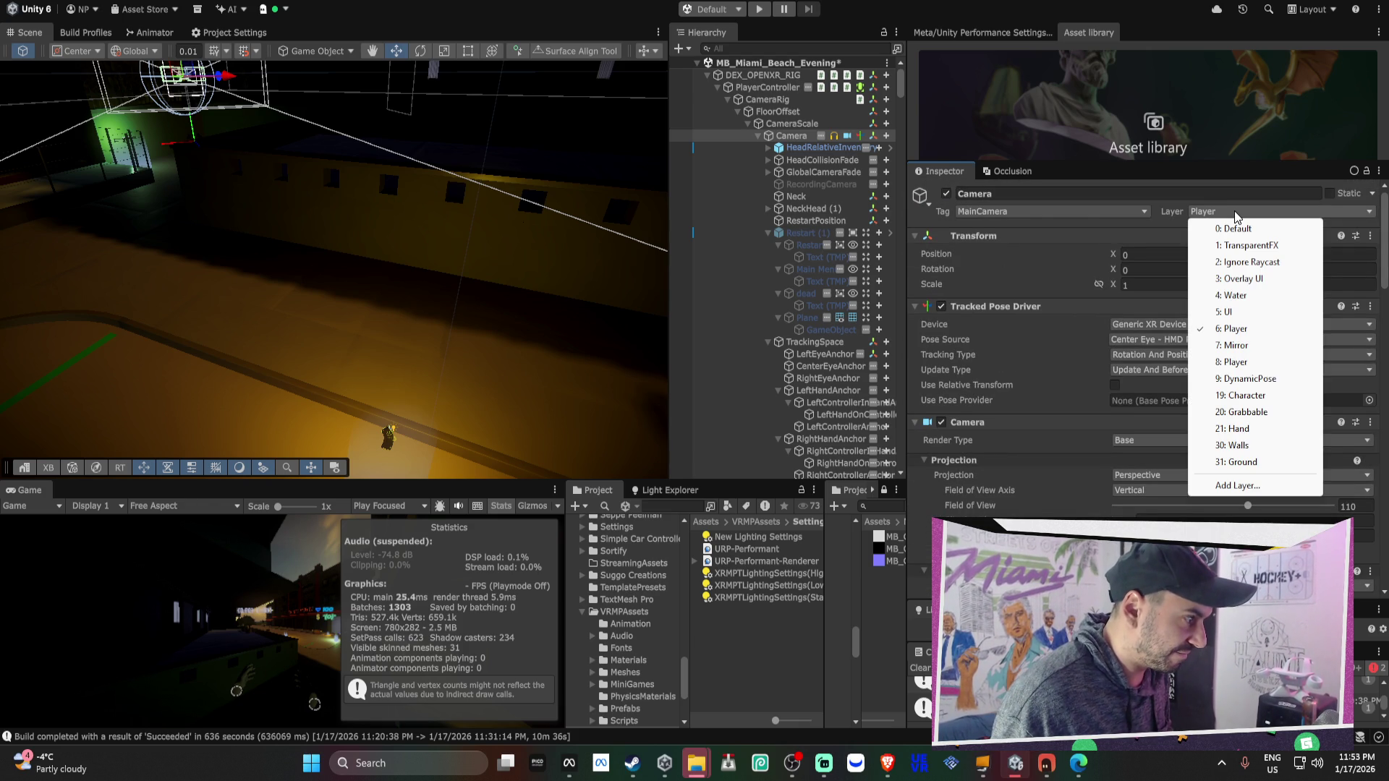
click(1105, 233)
scroll(1105, 233, down, 10)
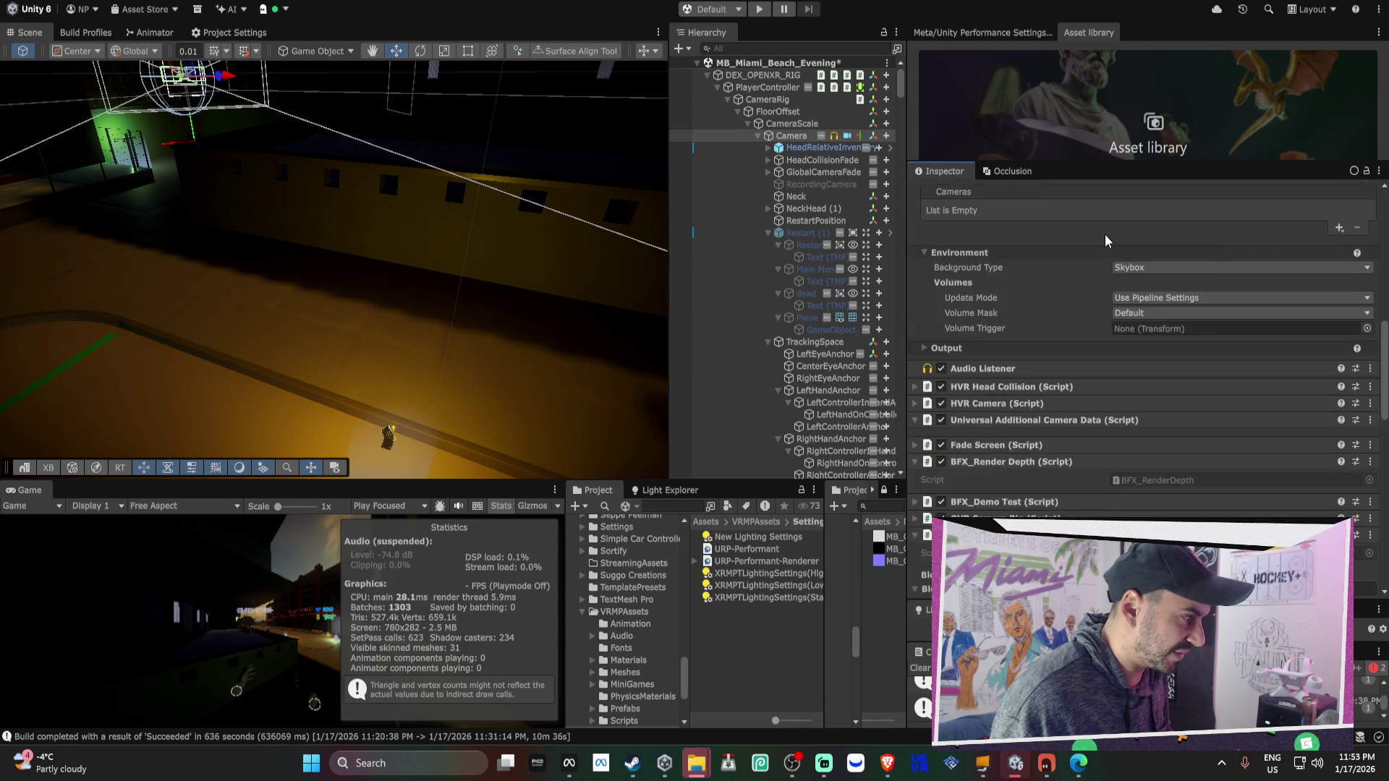
scroll(1105, 233, down, 6)
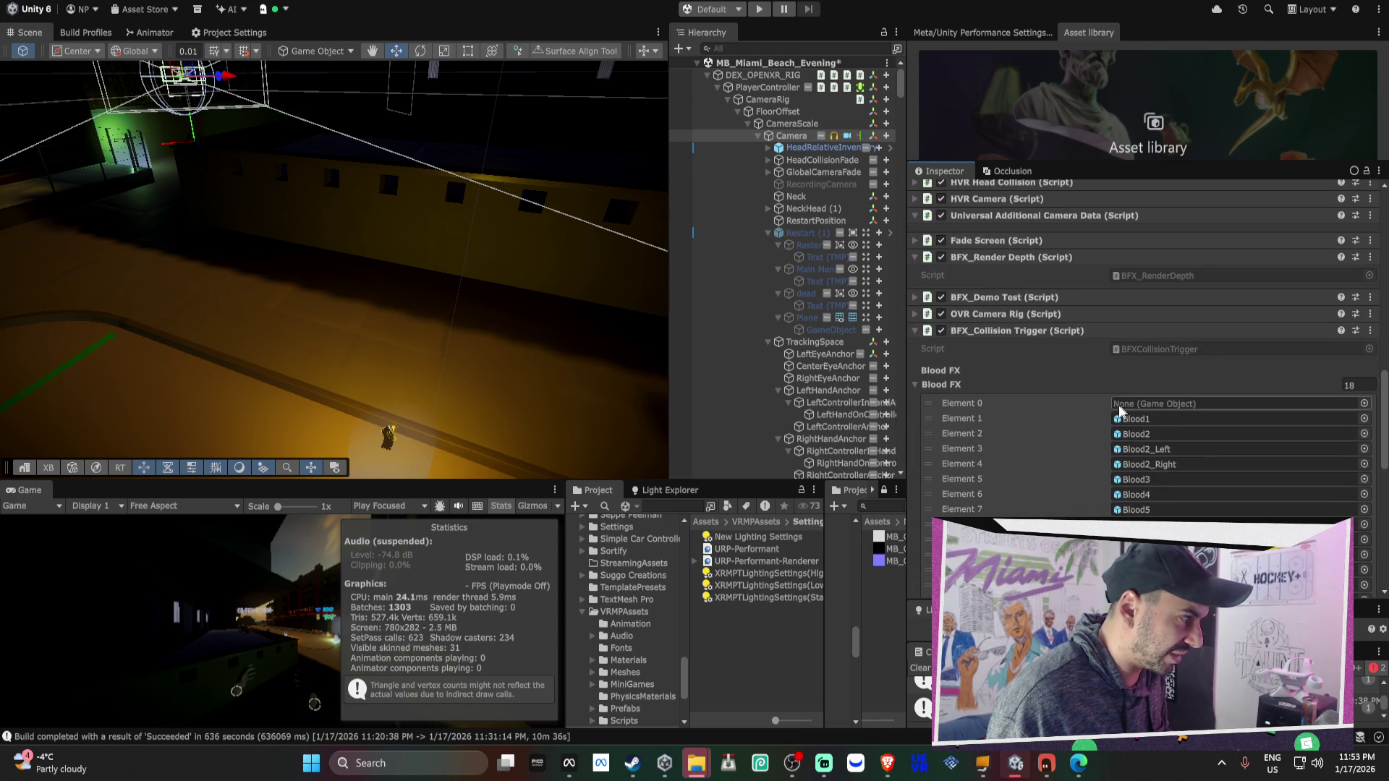
scroll(1126, 406, down, 10)
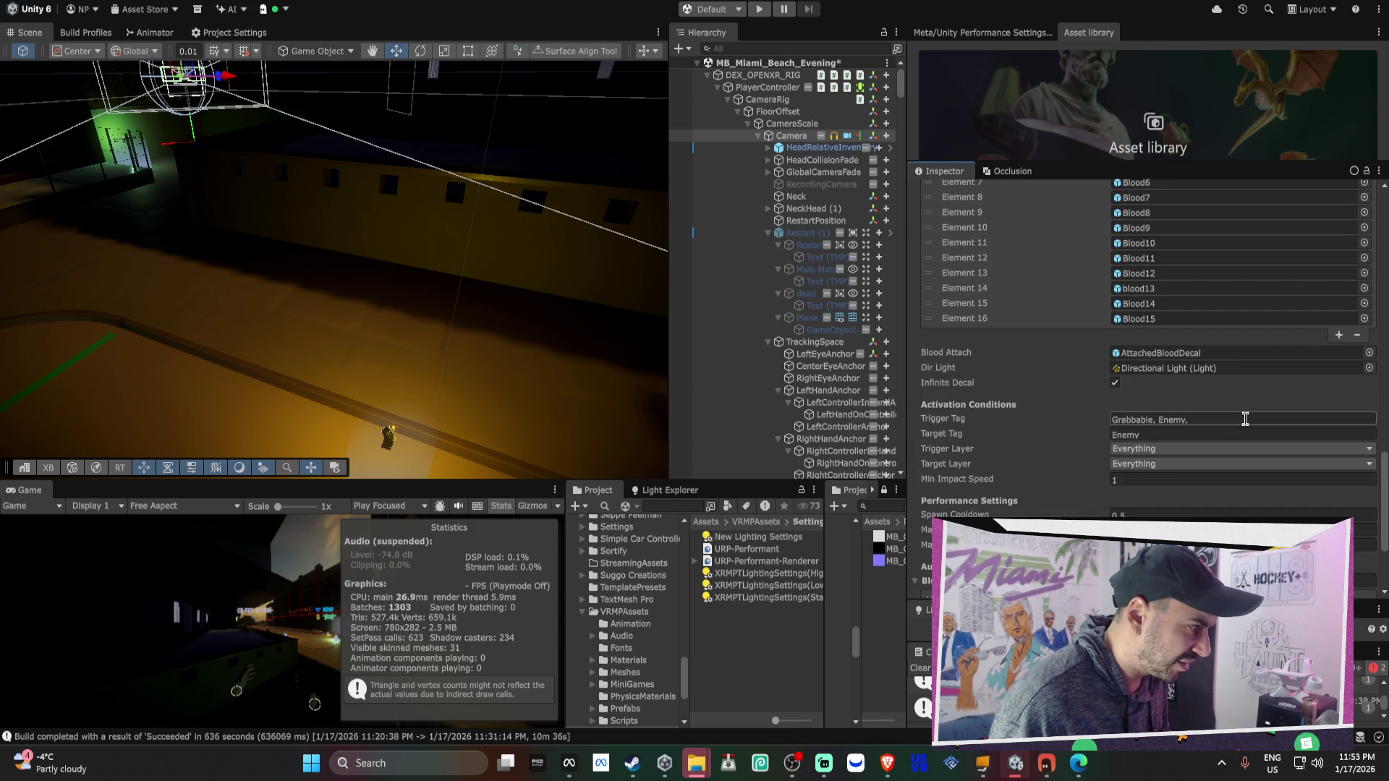
Finish Trigger Tag as 'Grabbable, Enemy, Character' and copy the same list into Target Tag
click(1239, 418)
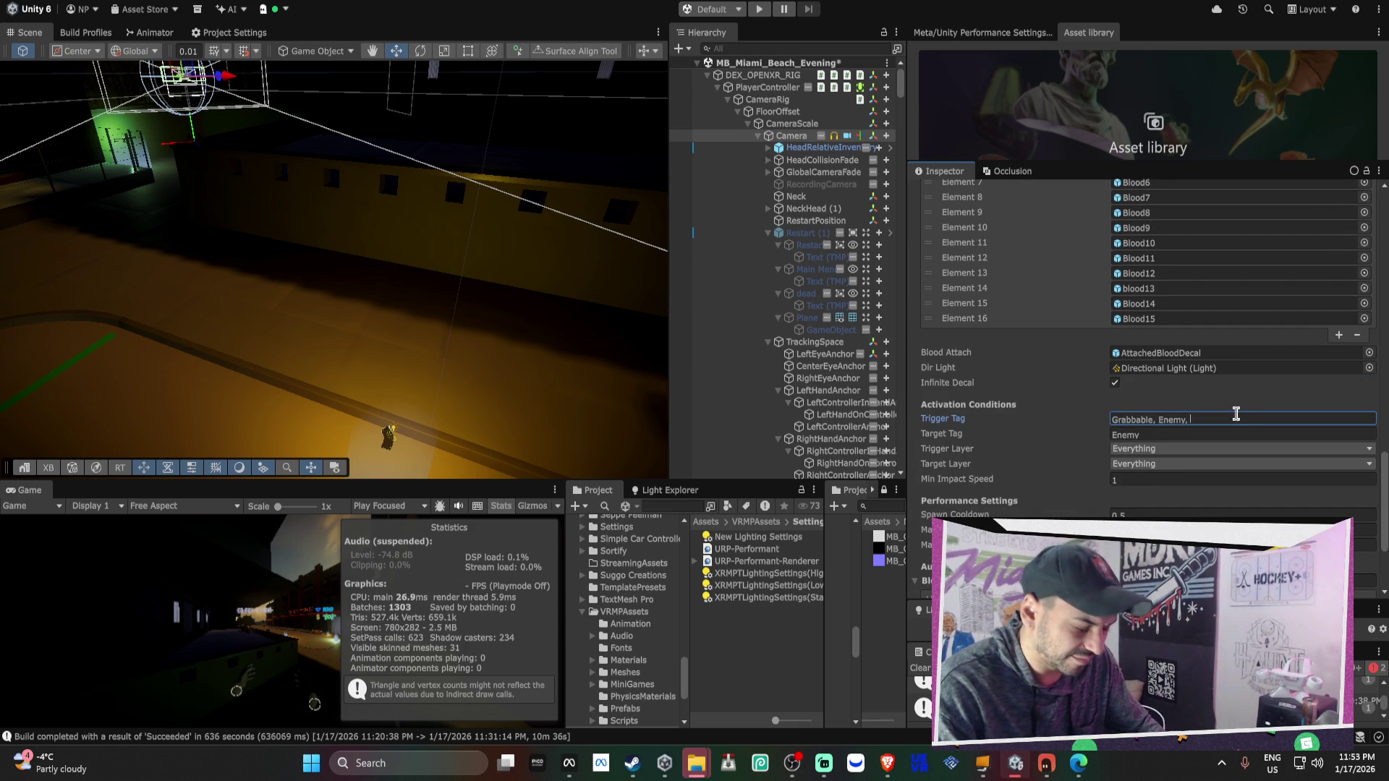
text(dharacter)
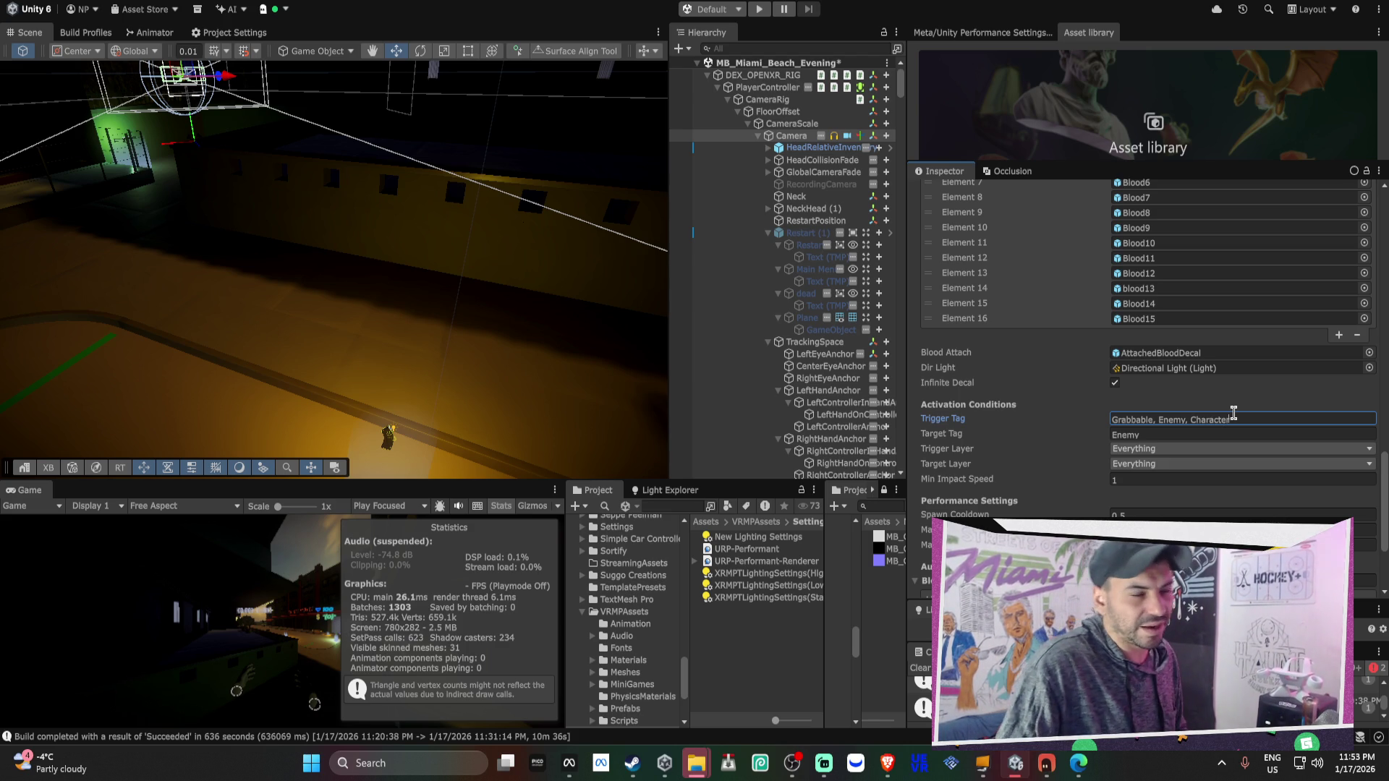
key(ctrl+a)
key(ctrl+c)
click(1188, 432)
key(ctrl+v)
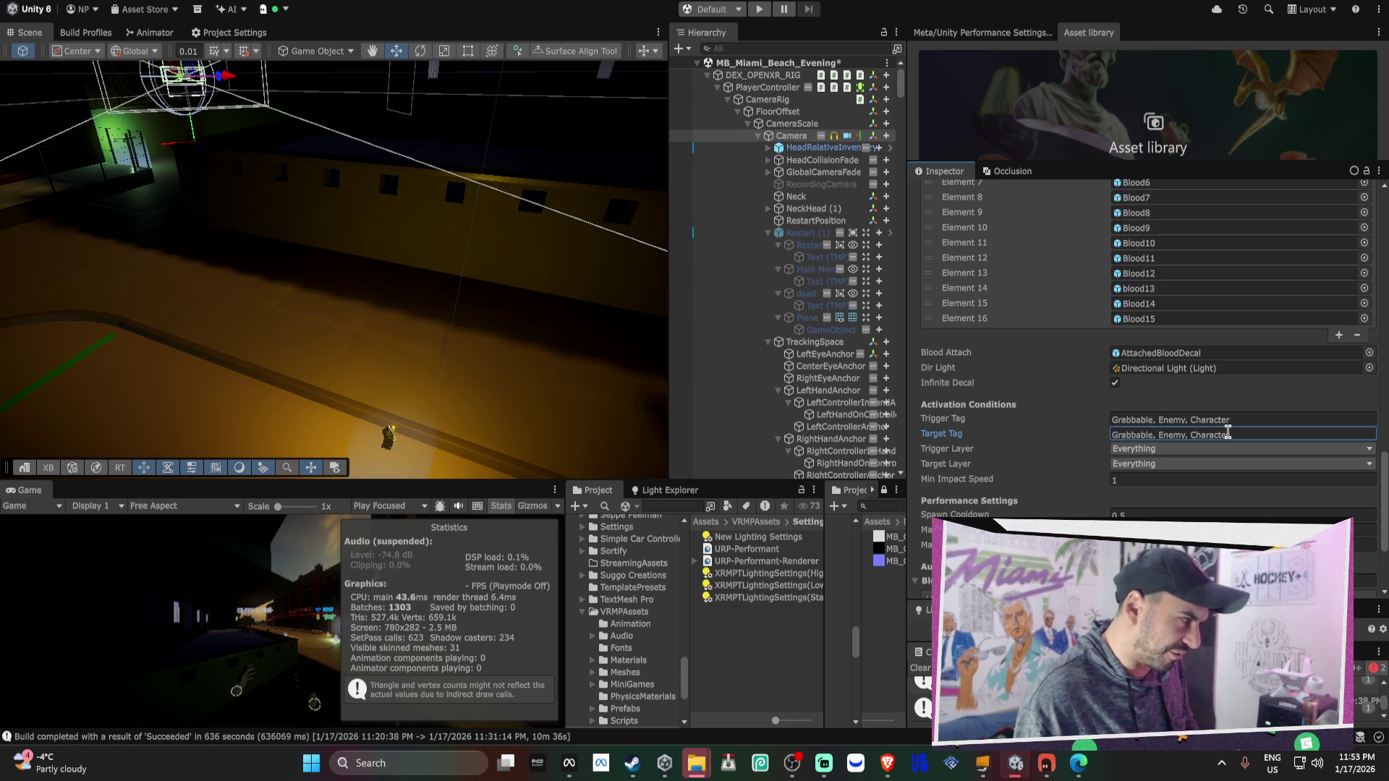
Pick specific layers so Trigger Layer becomes Mixed, and collapse Restart (1) and TrackingSpace
click(1150, 449)
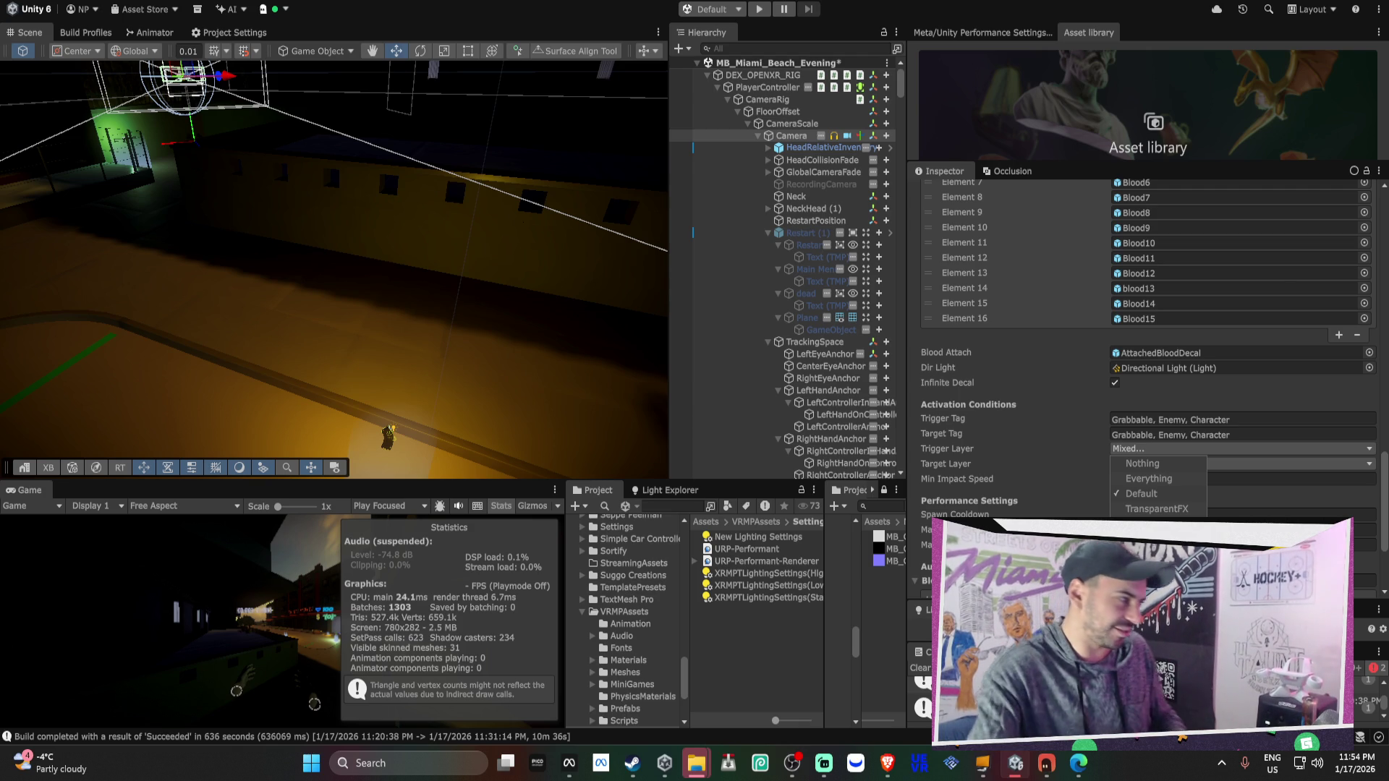
click(768, 233)
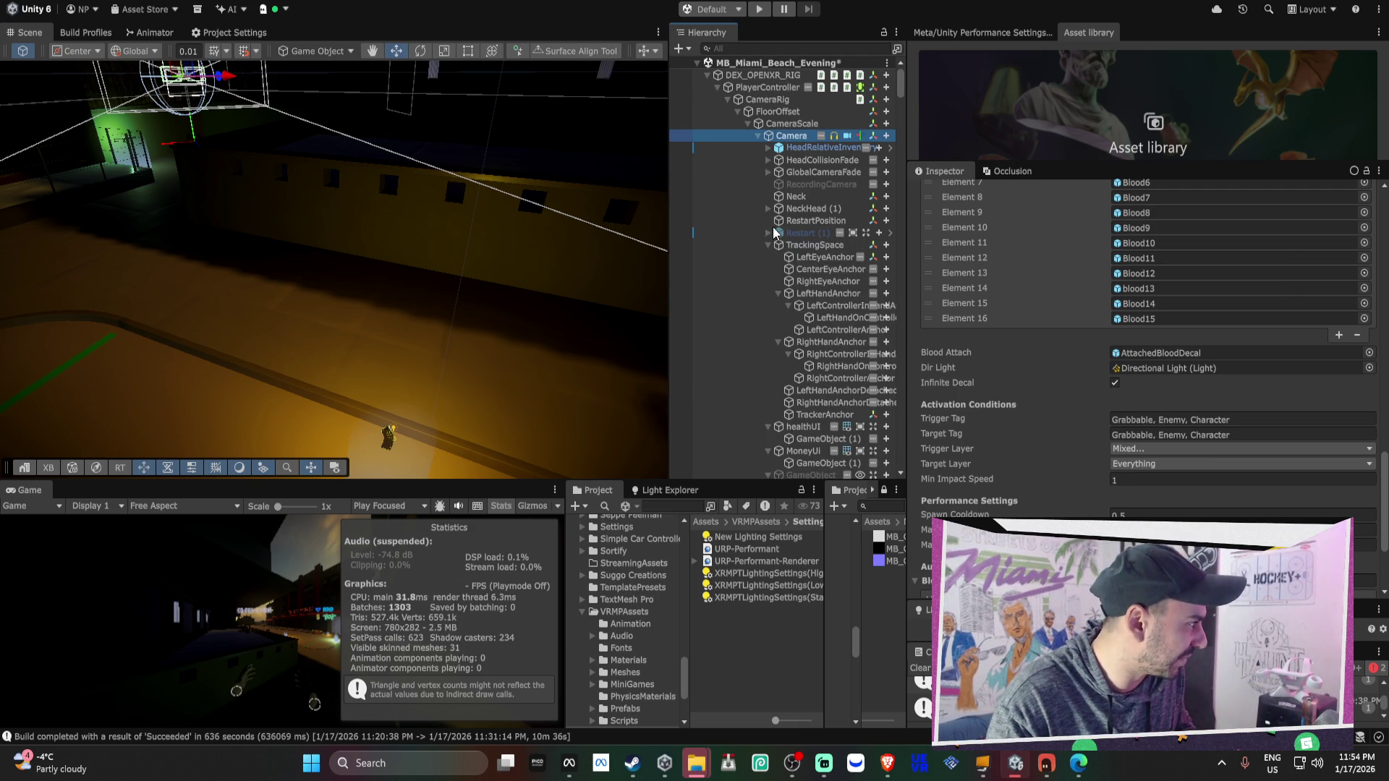
click(768, 245)
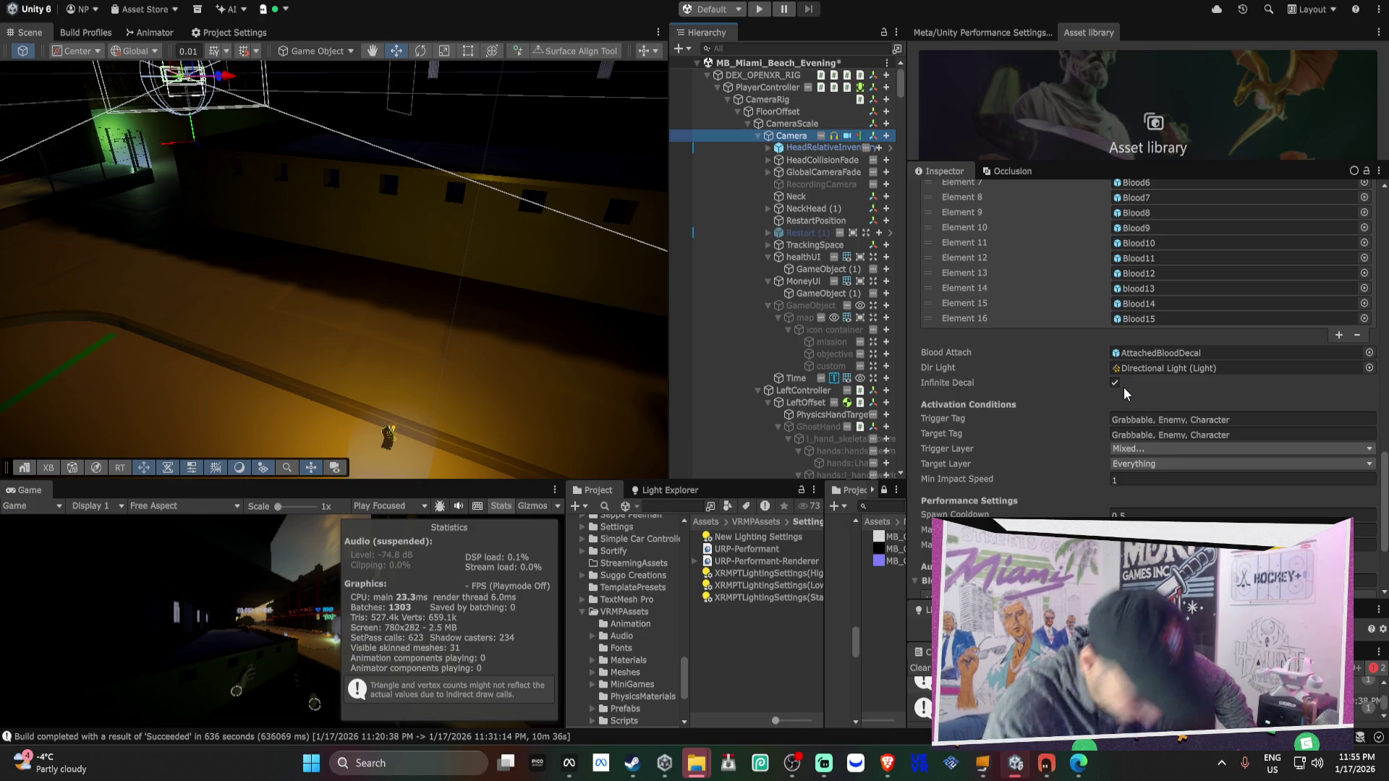
scroll(1020, 438, down, 3)
scroll(1035, 434, down, 1)
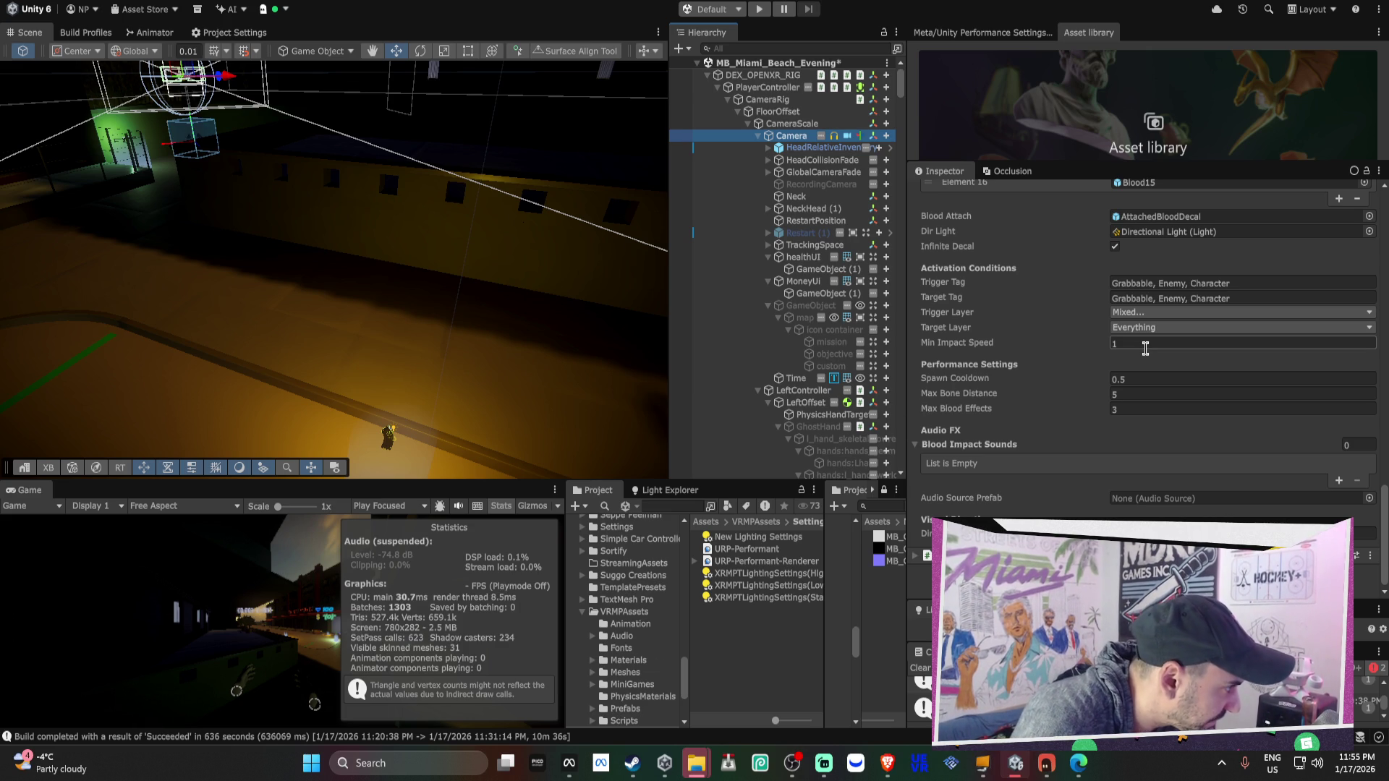
click(1145, 348)
text(.5)
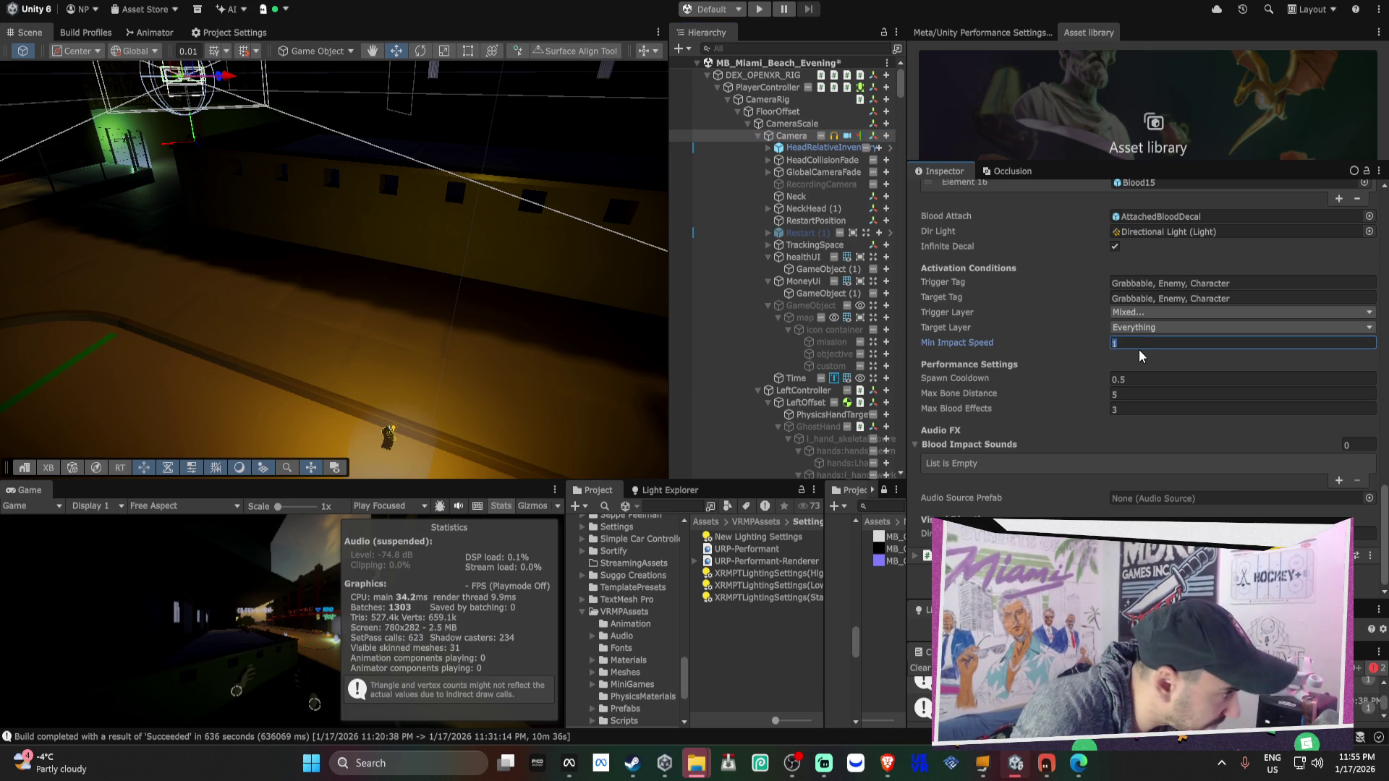
key(Return)
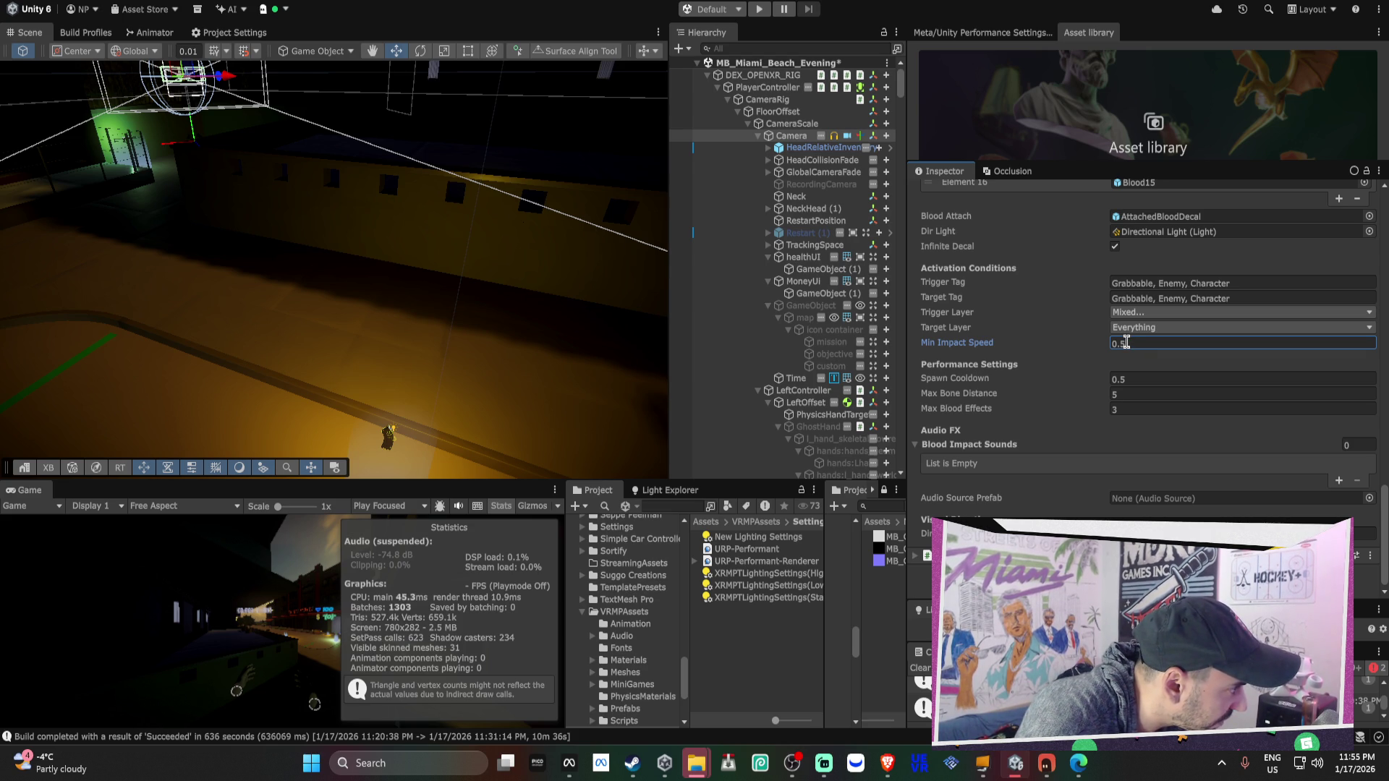
click(1139, 332)
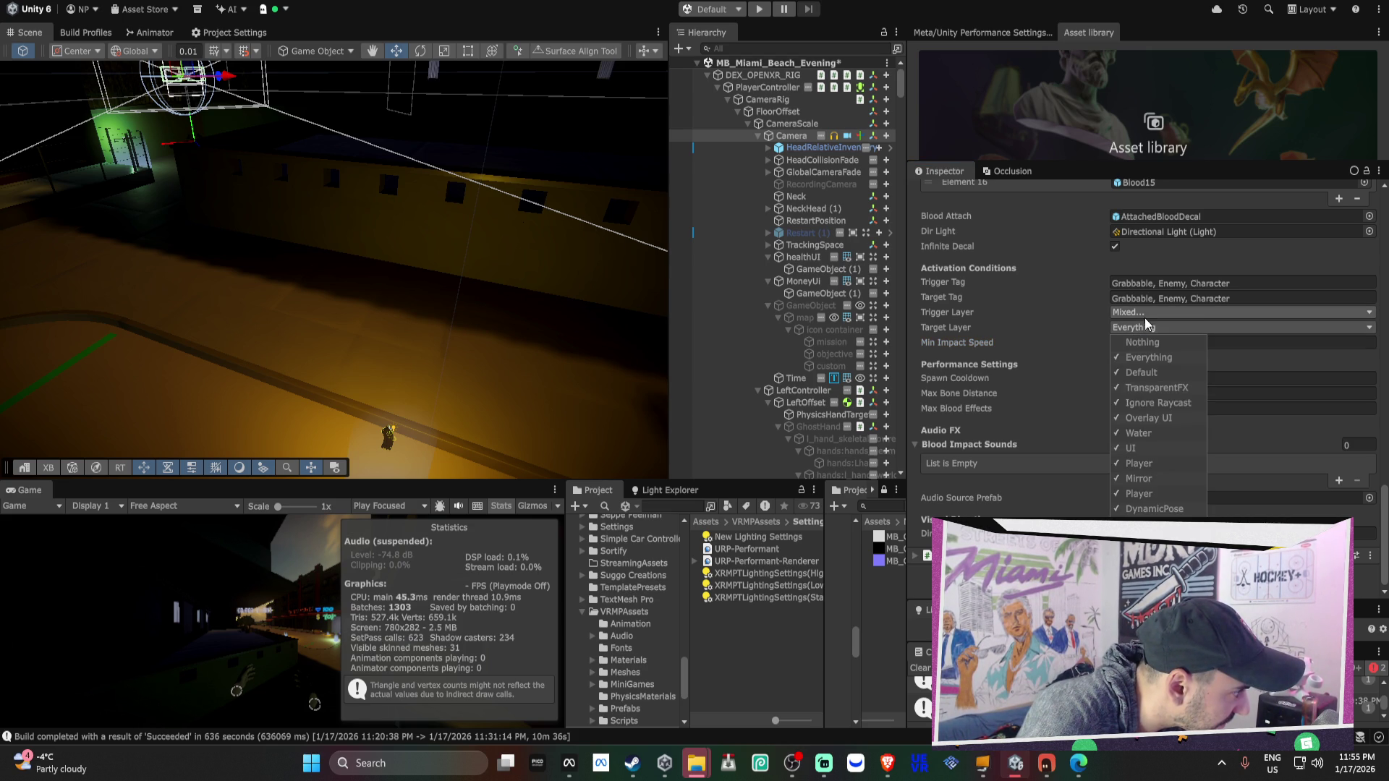
click(1145, 311)
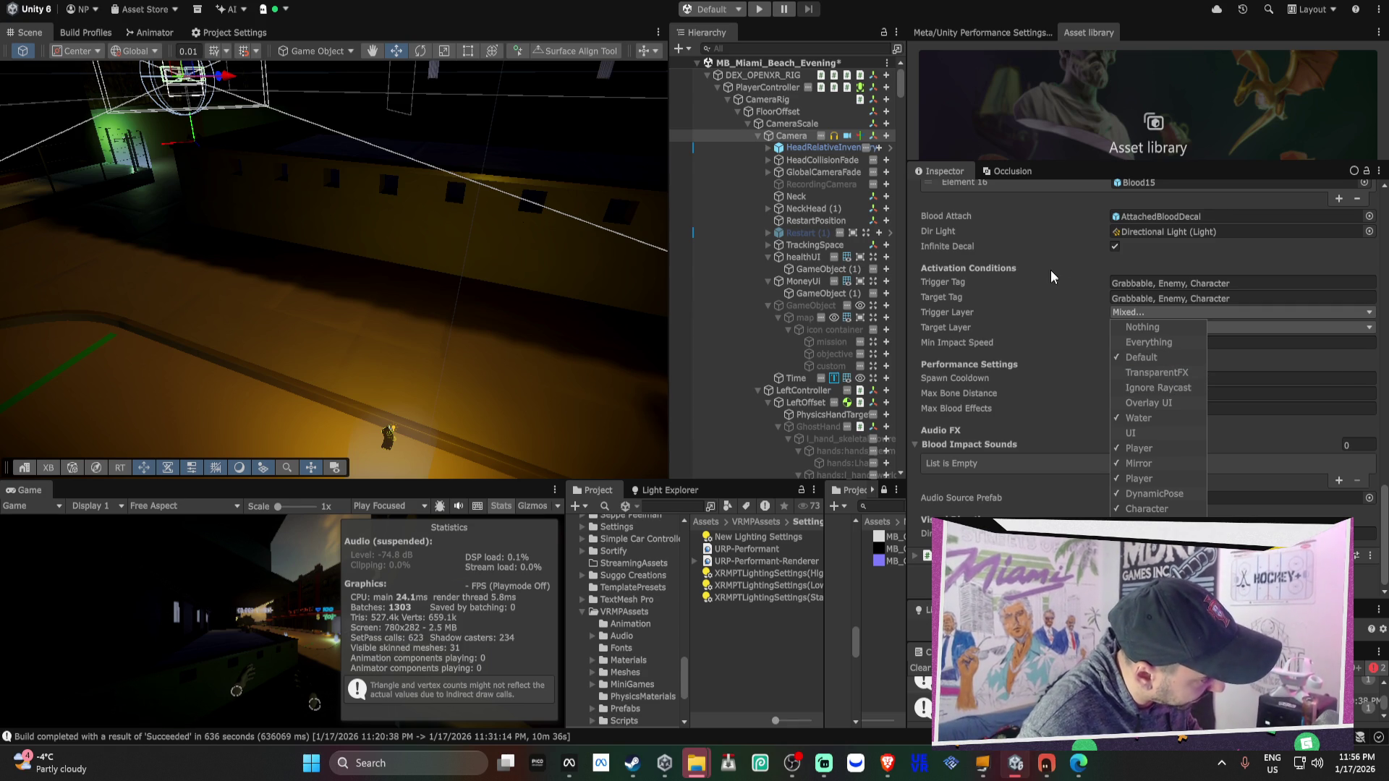
click(1010, 259)
scroll(1010, 259, up, 1)
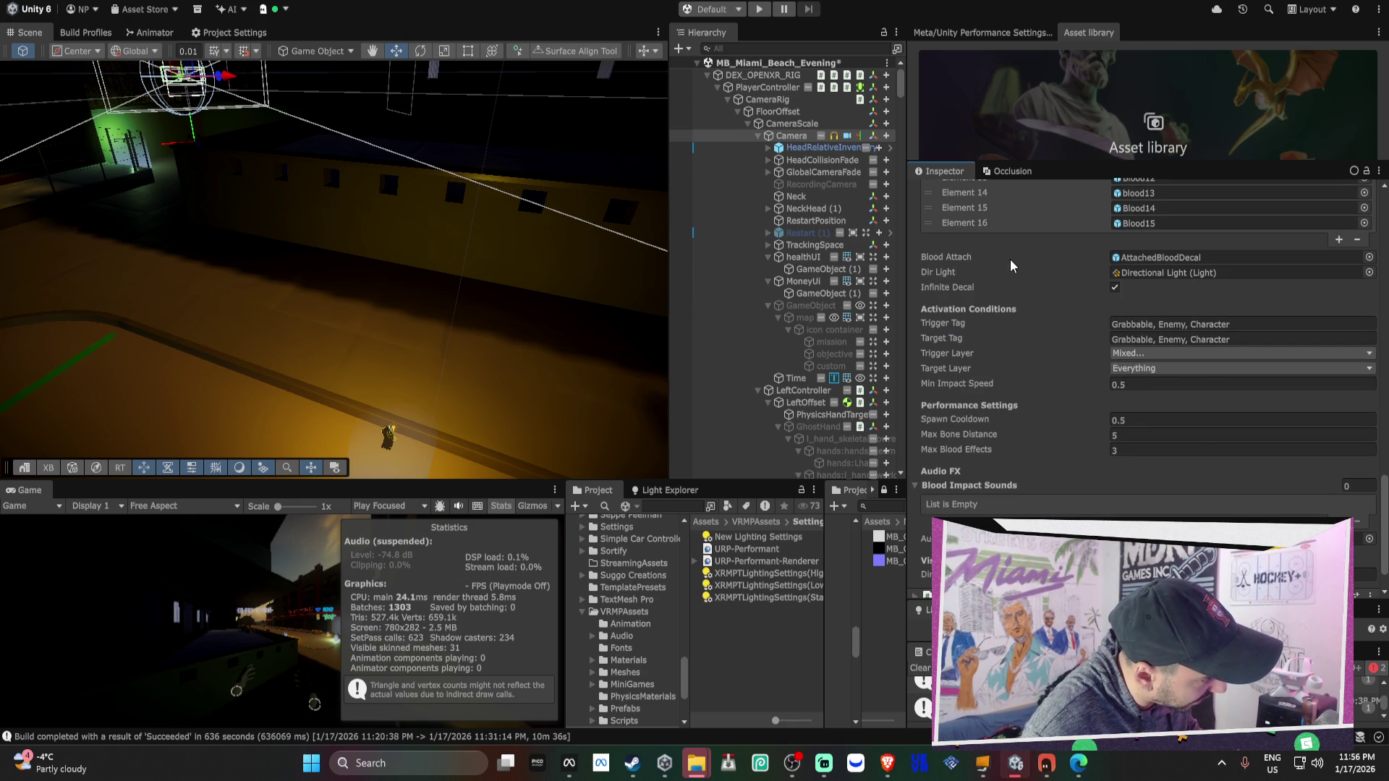
scroll(1014, 263, up, 1)
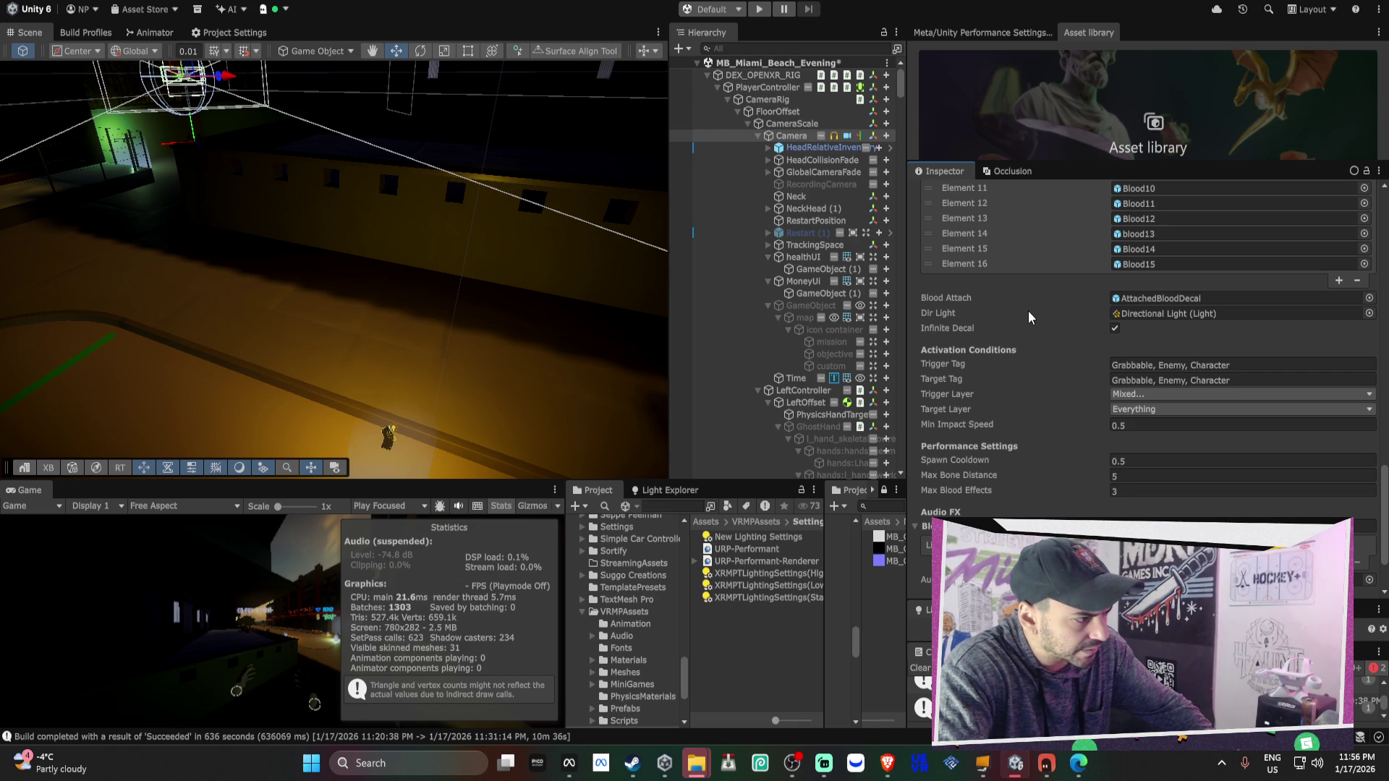
click(1122, 298)
Scroll through the Inspector and widen the Scene view by dragging the panel divider
scroll(1041, 301, down, 2)
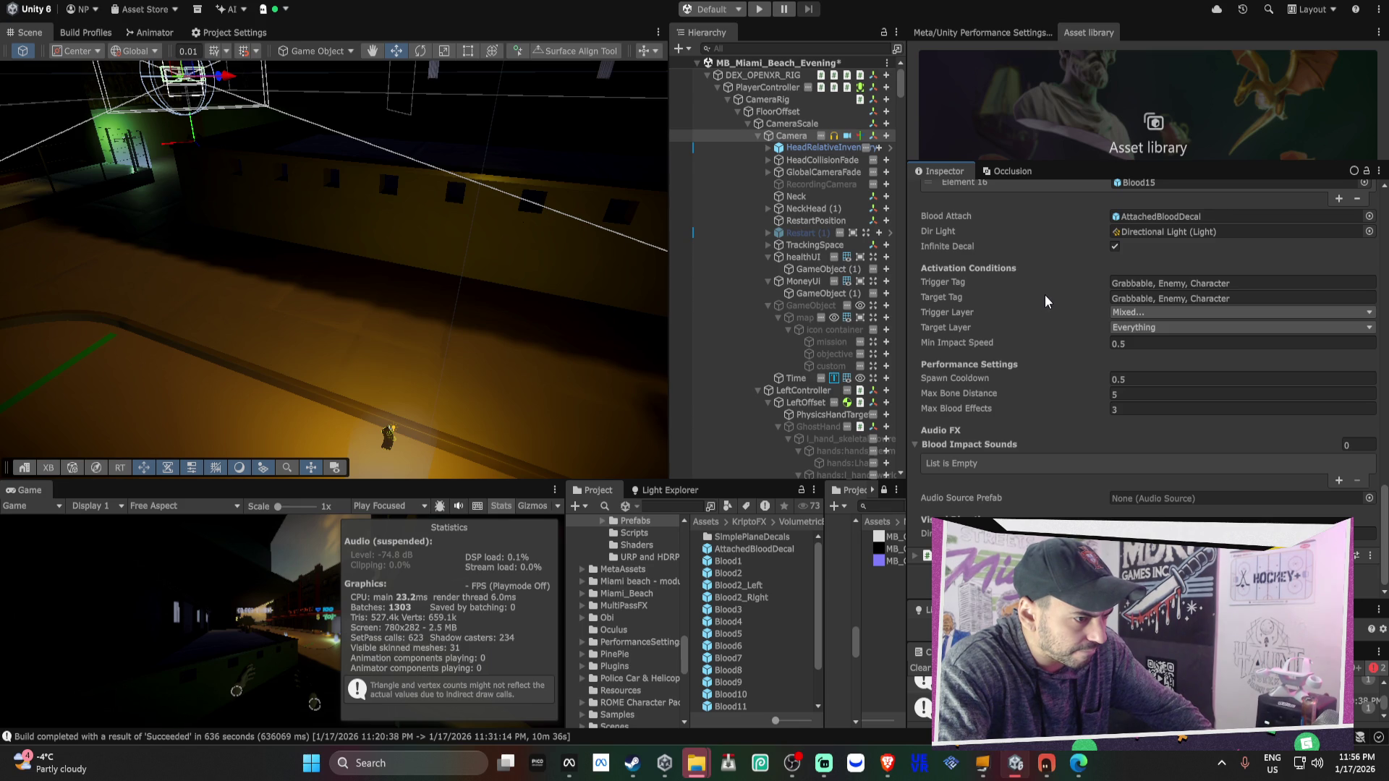
scroll(1045, 297, up, 2)
scroll(1049, 294, up, 2)
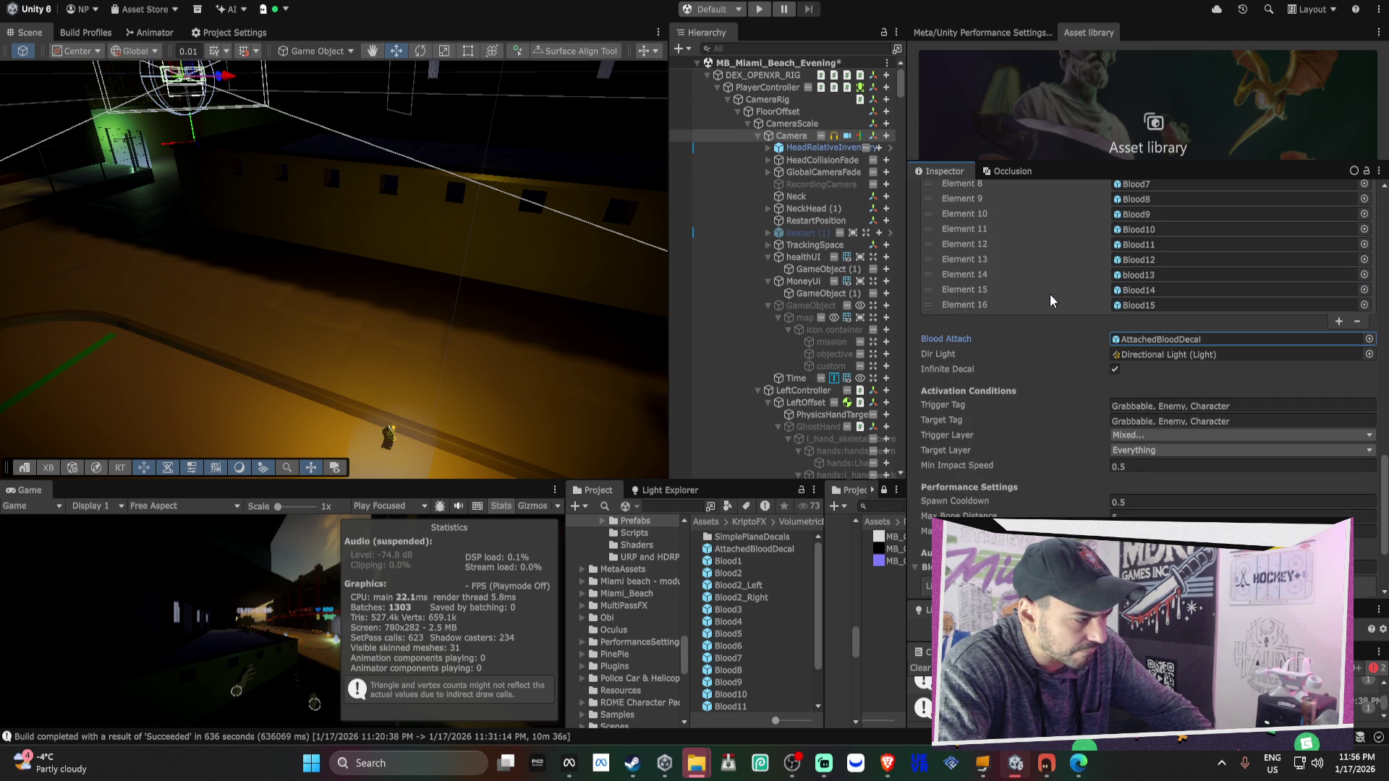
scroll(1050, 294, up, 5)
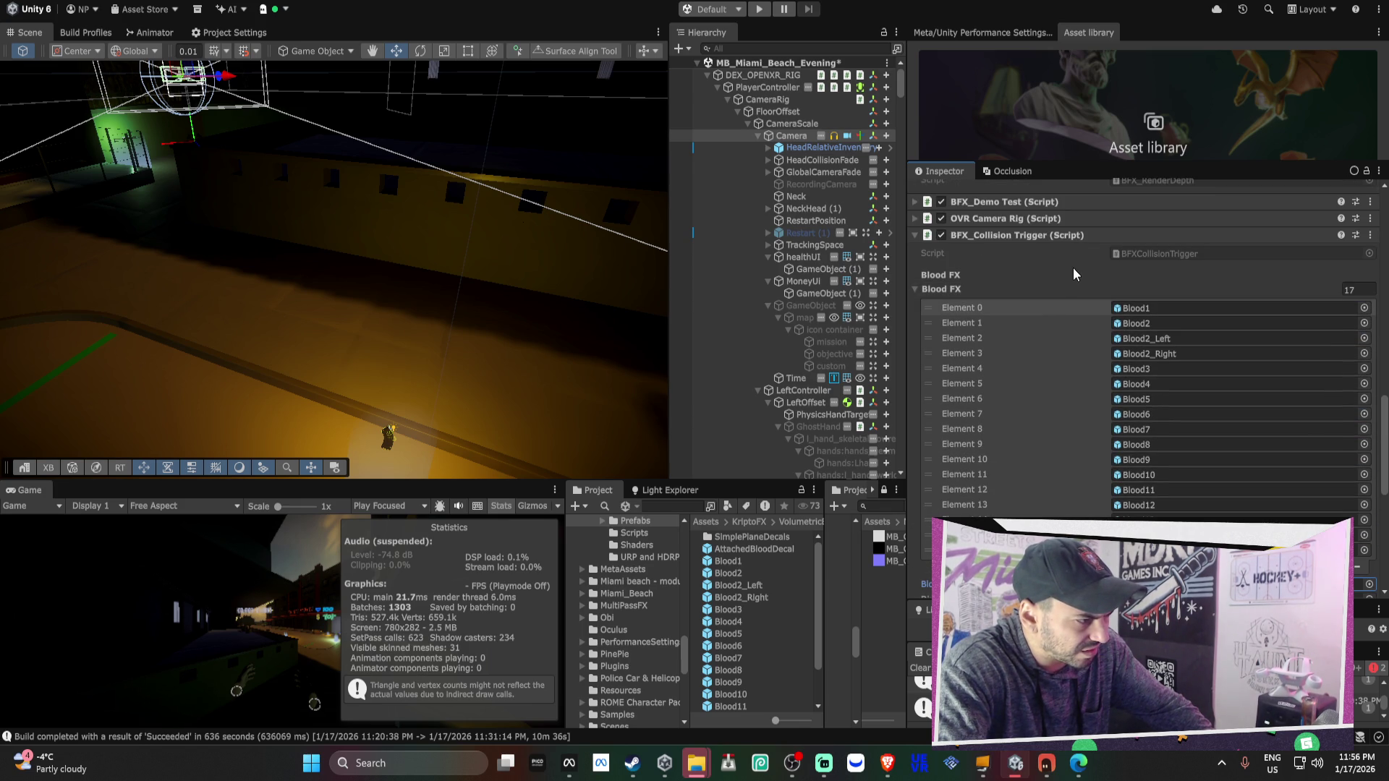
scroll(1073, 268, up, 7)
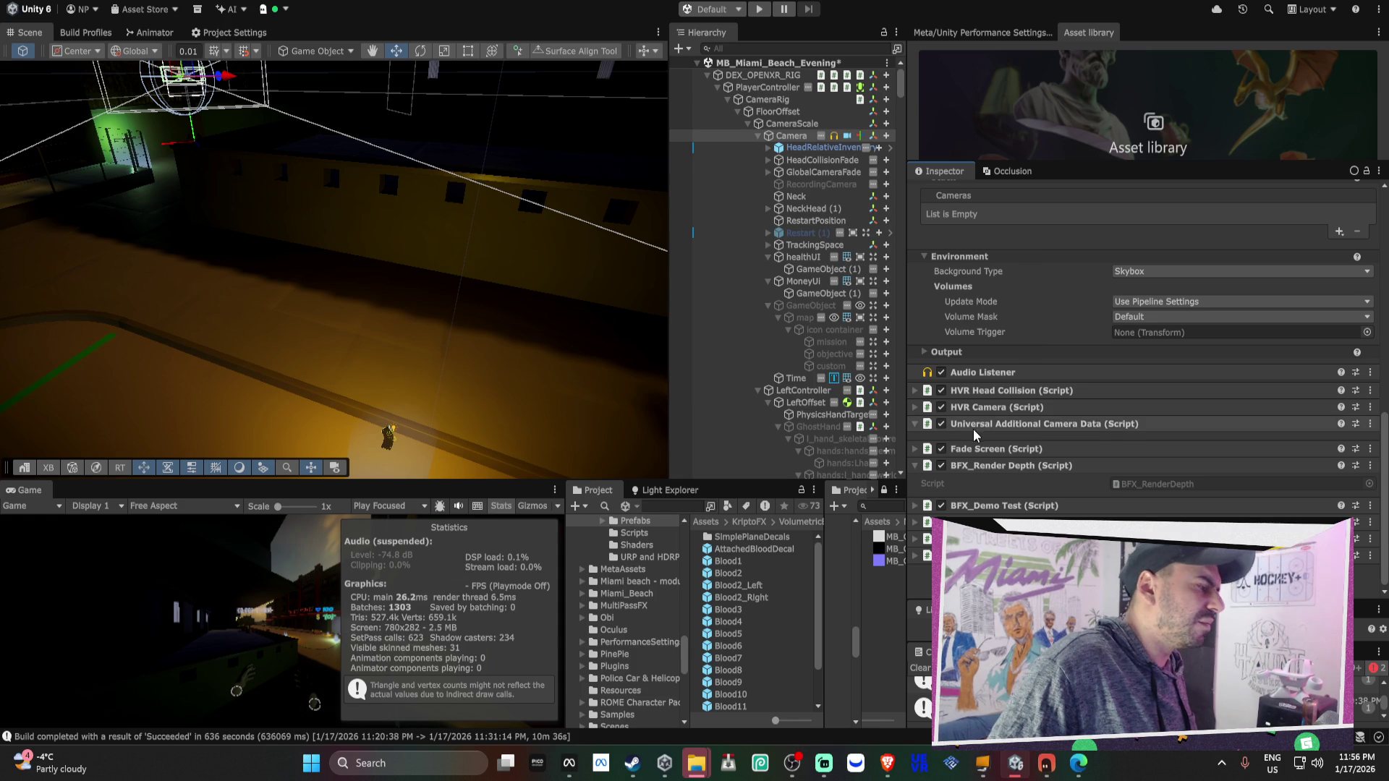
drag(908, 333, 1087, 316)
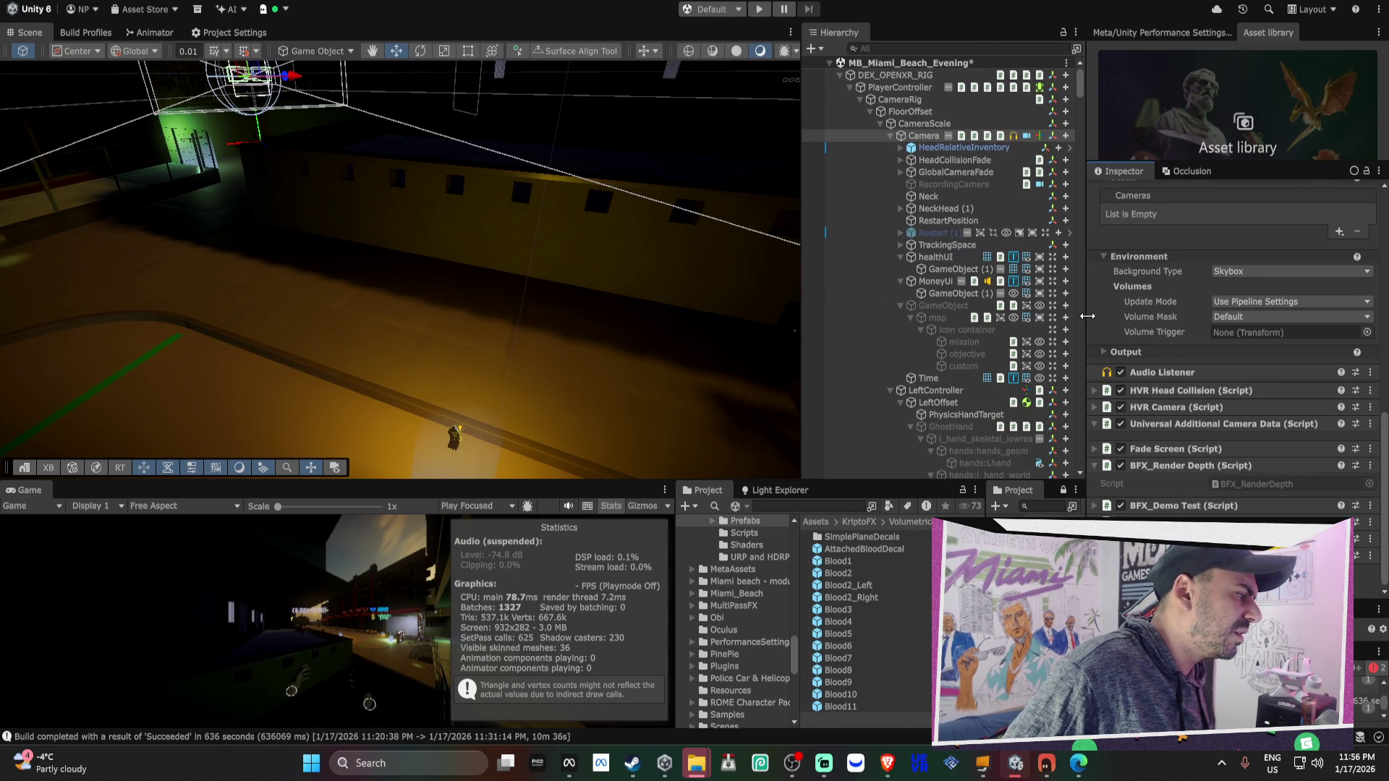
Collapse Camera and PlayerController in the Hierarchy and save the MB_Miami_Beach_Evening scene
click(889, 136)
click(850, 87)
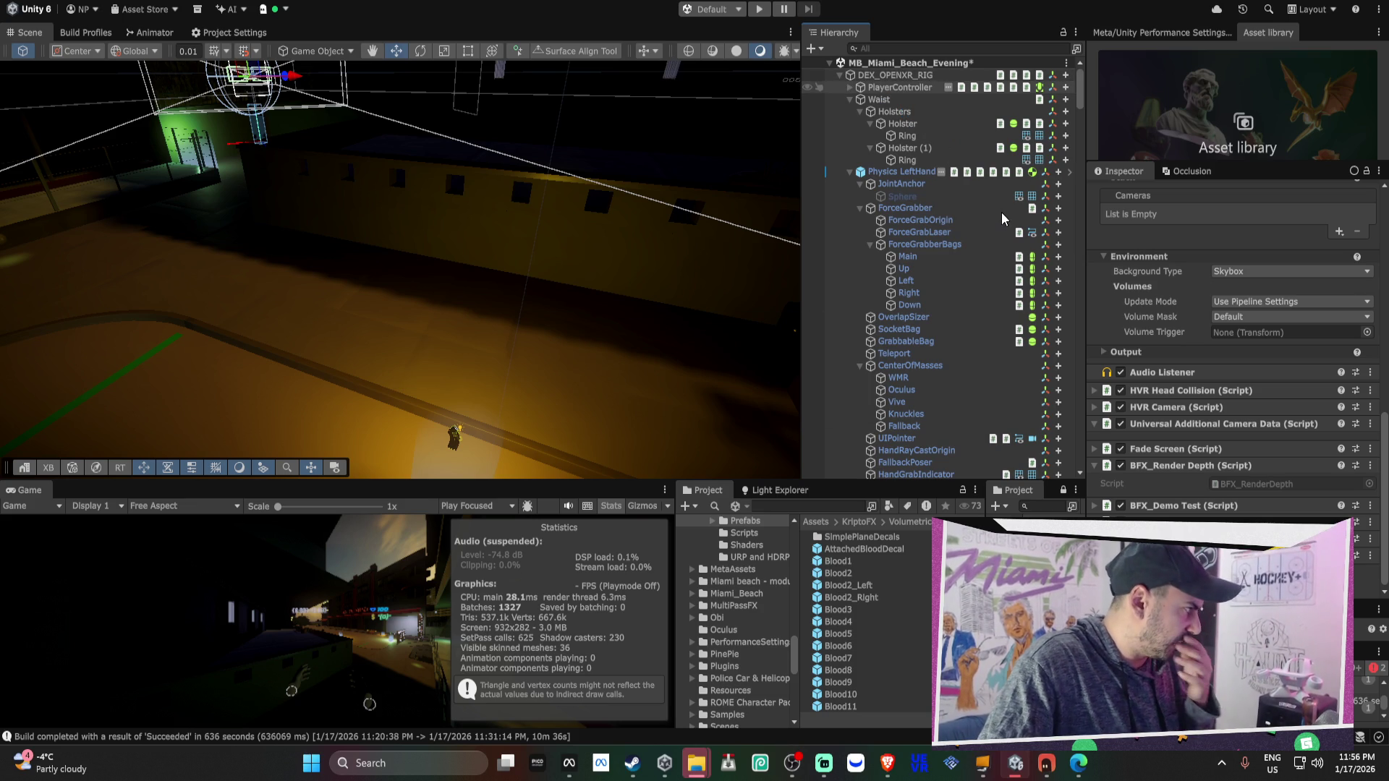
key(ctrl+s)
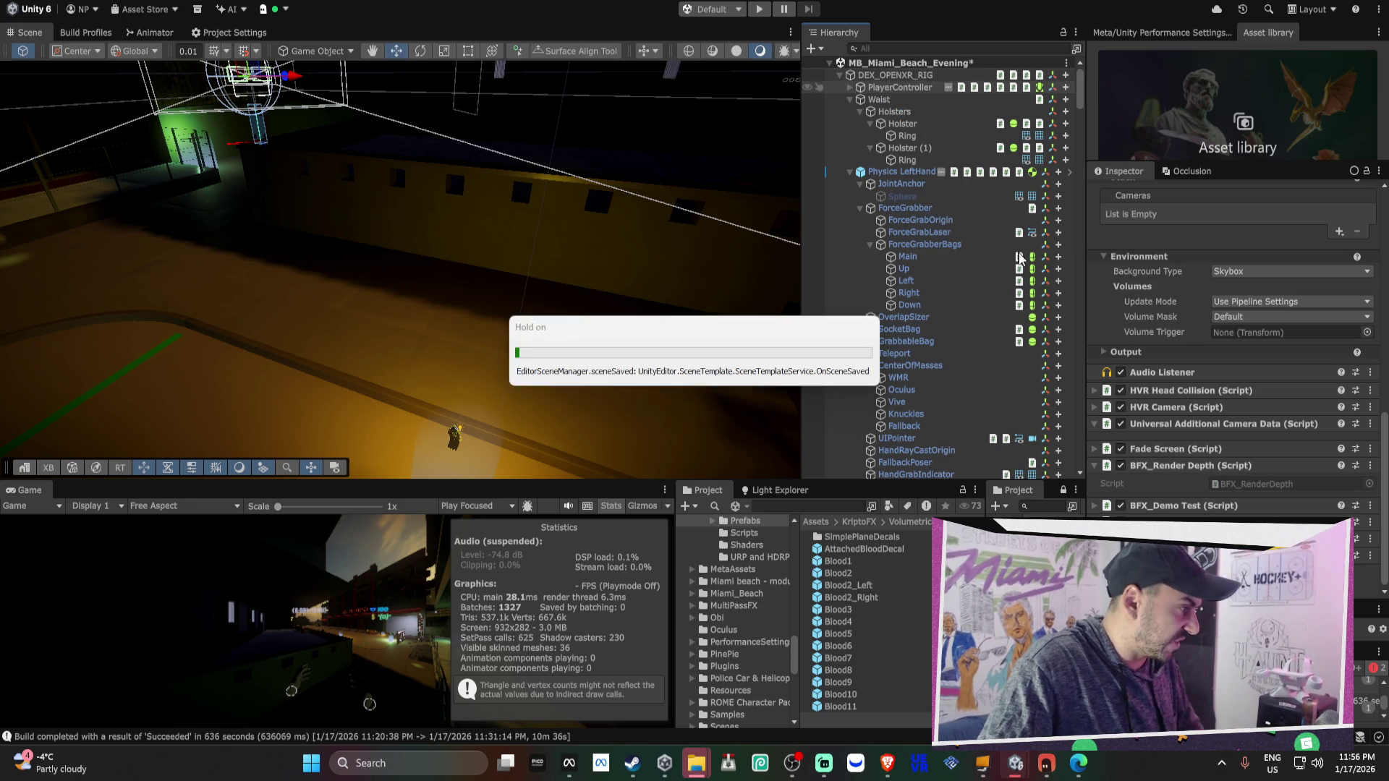
scroll(770, 601, down, 6)
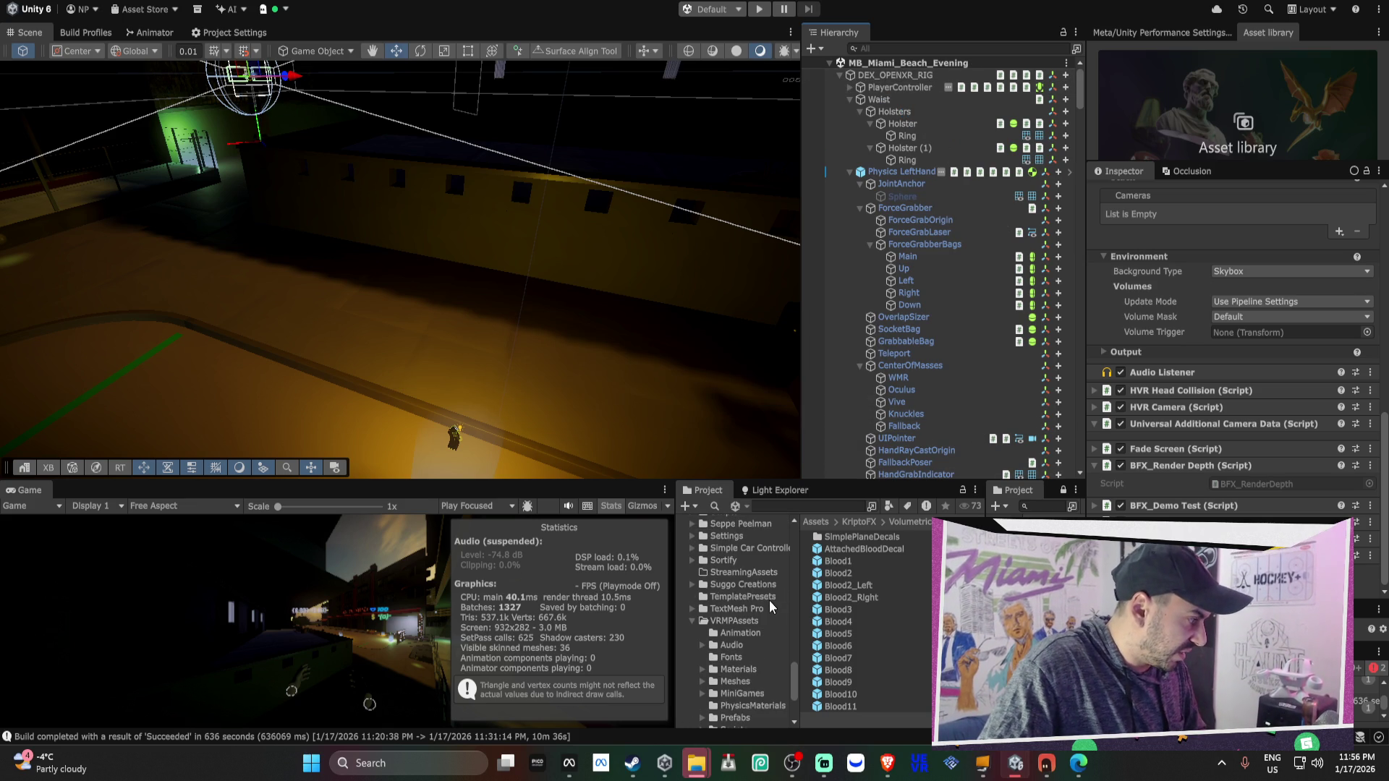
scroll(764, 655, down, 2)
click(738, 696)
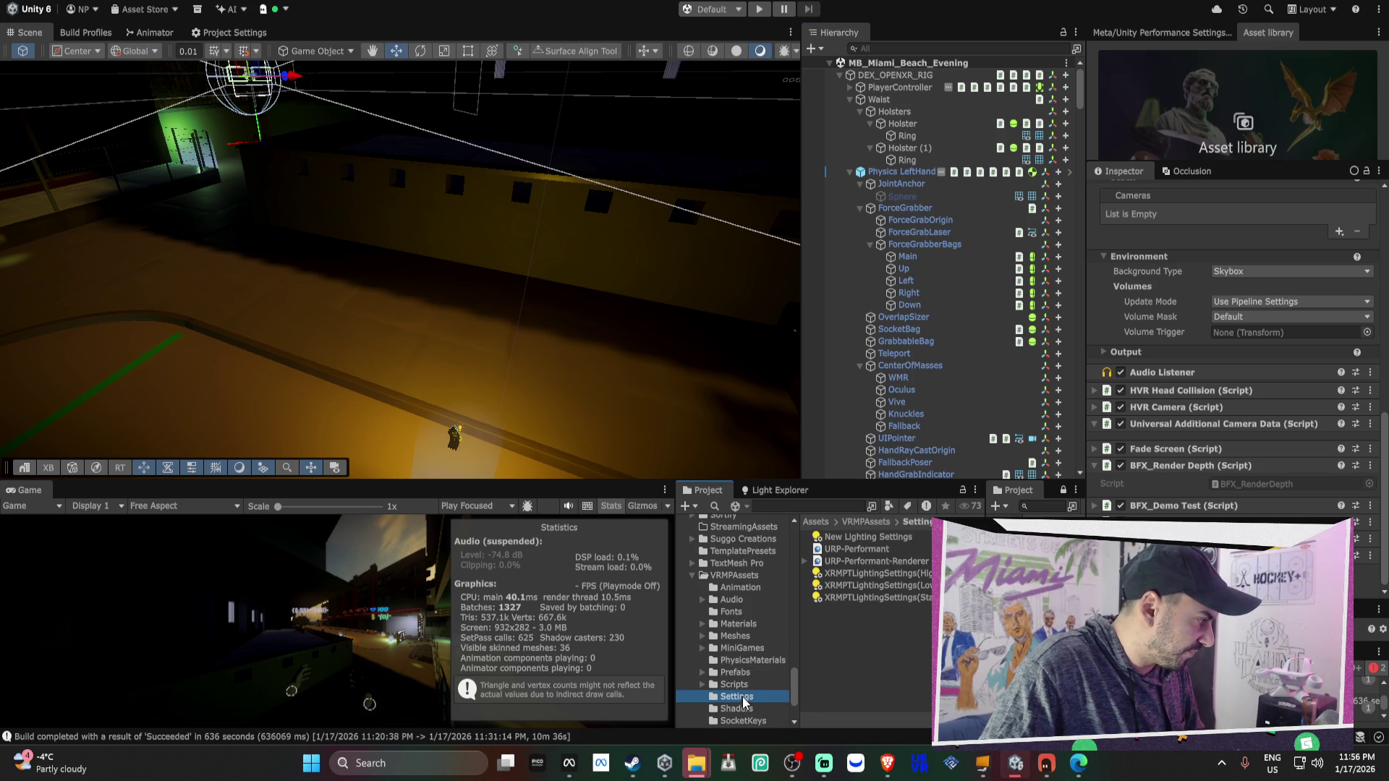
click(863, 553)
scroll(1223, 423, up, 3)
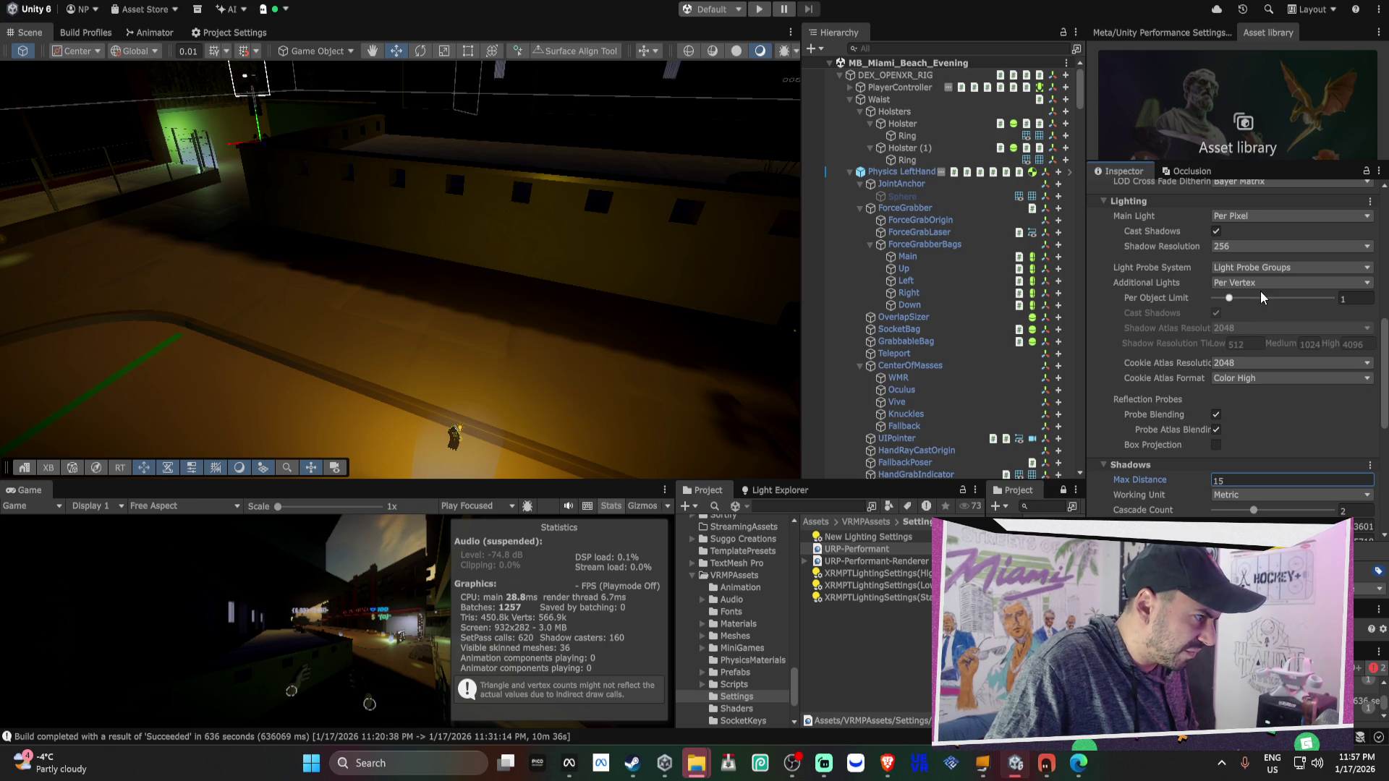
scroll(1256, 279, up, 2)
click(1238, 287)
click(1232, 305)
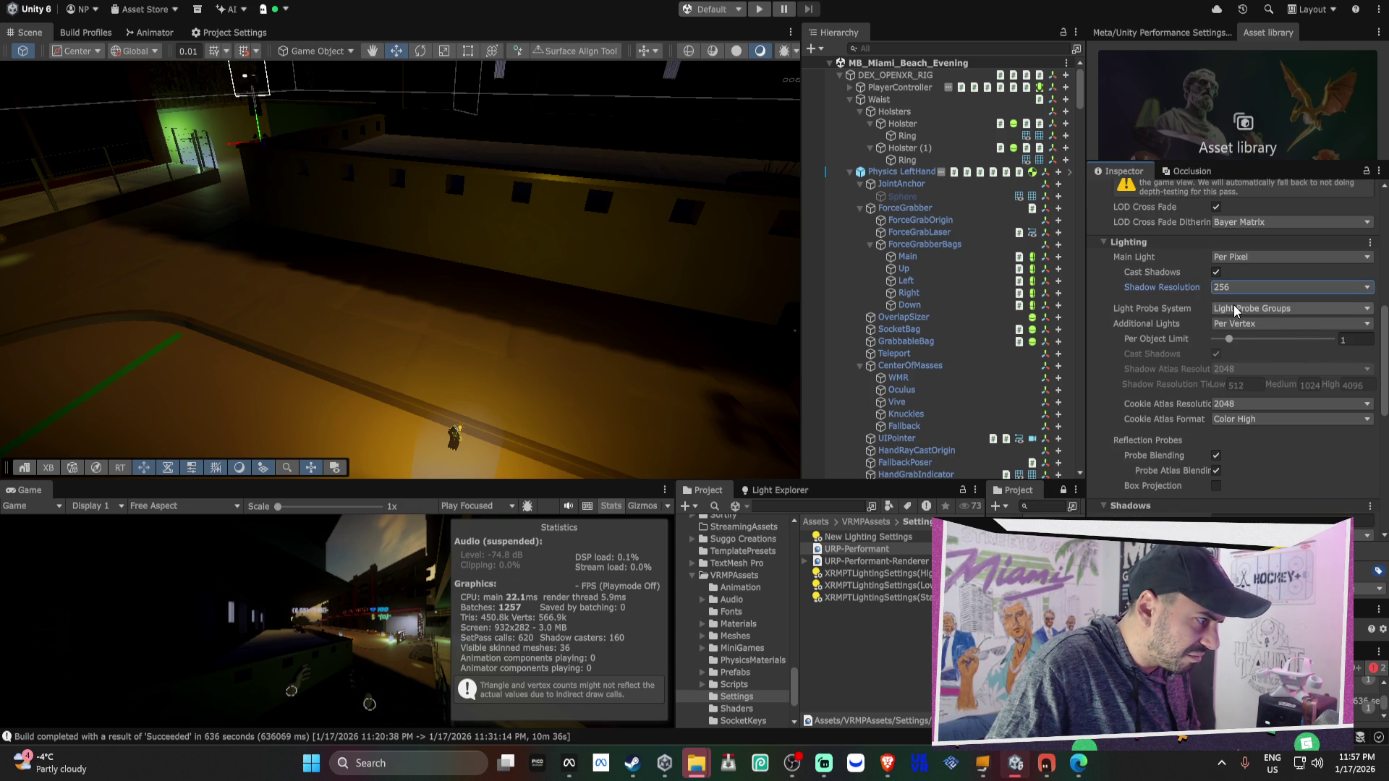
click(1231, 323)
click(1236, 338)
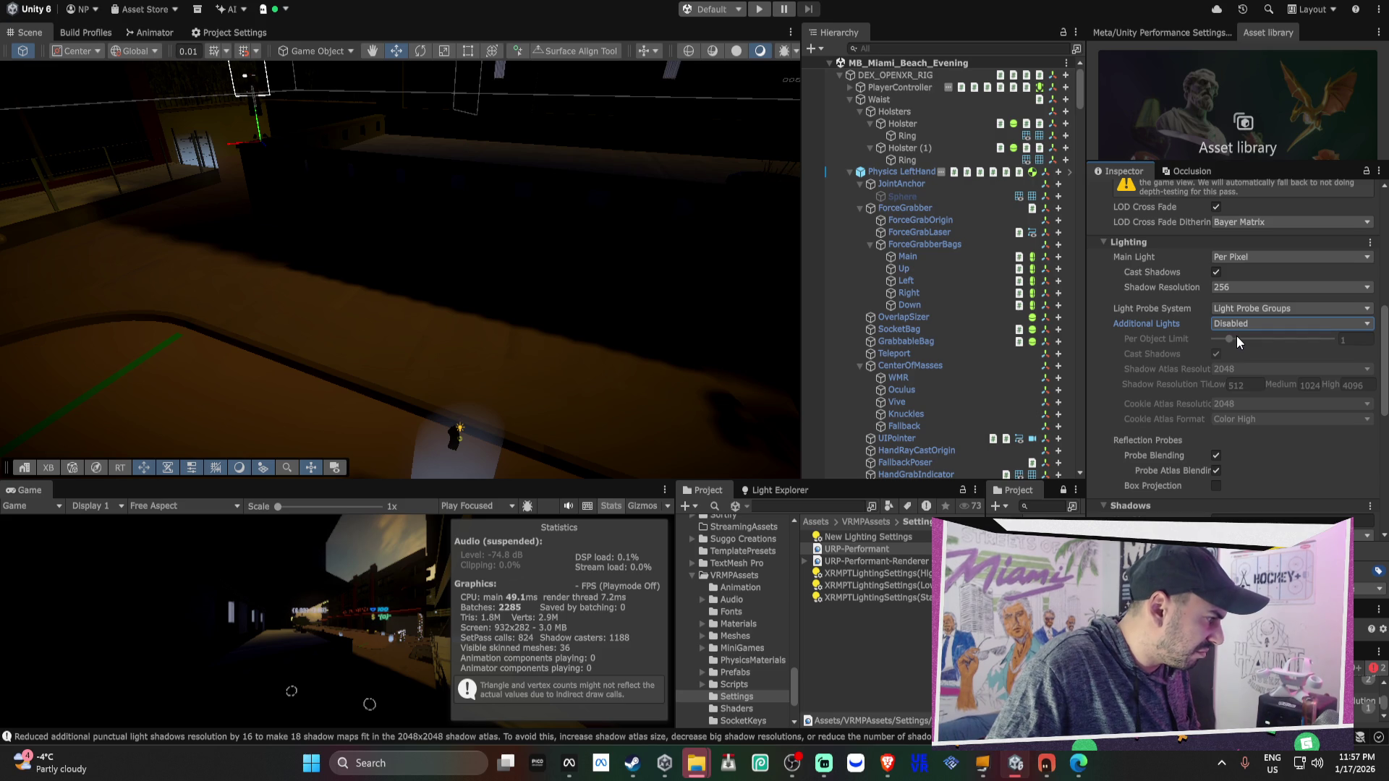
click(1235, 326)
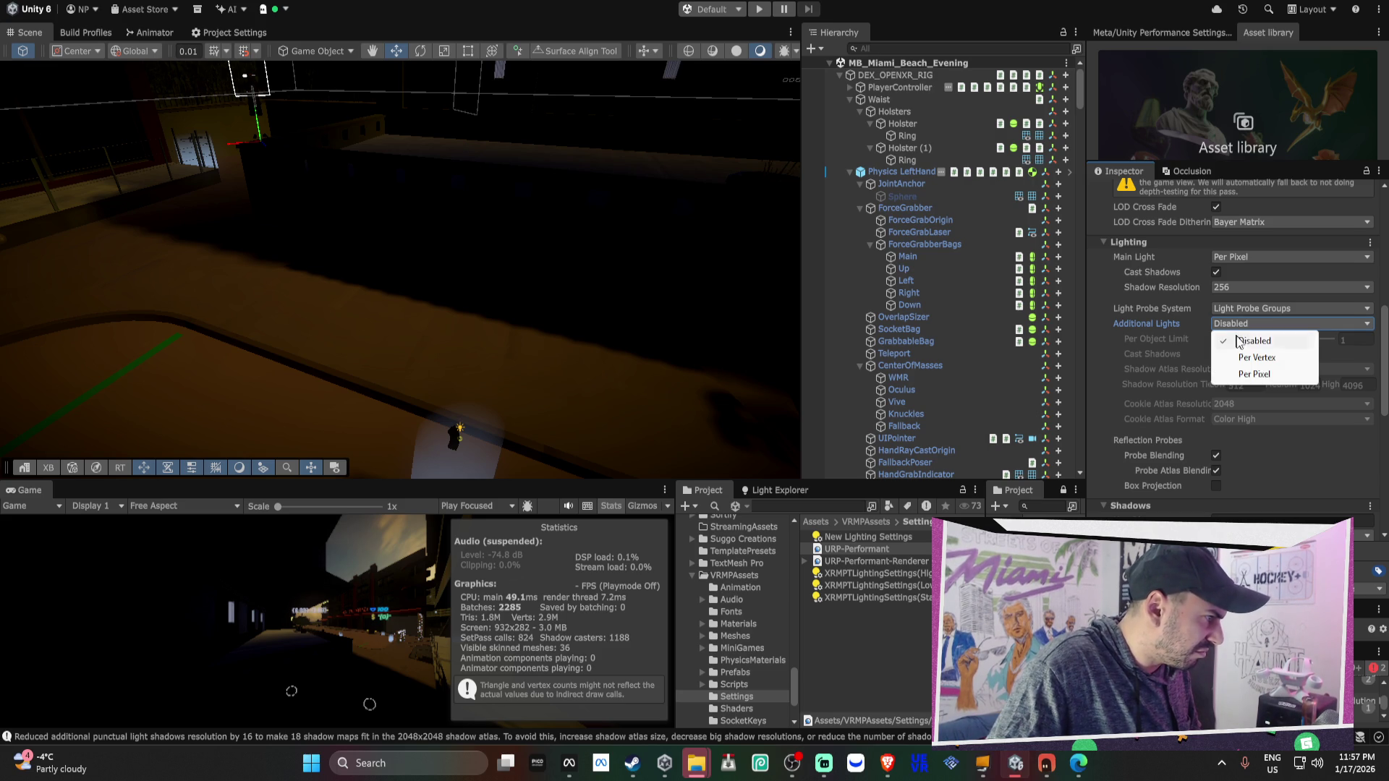
click(1243, 354)
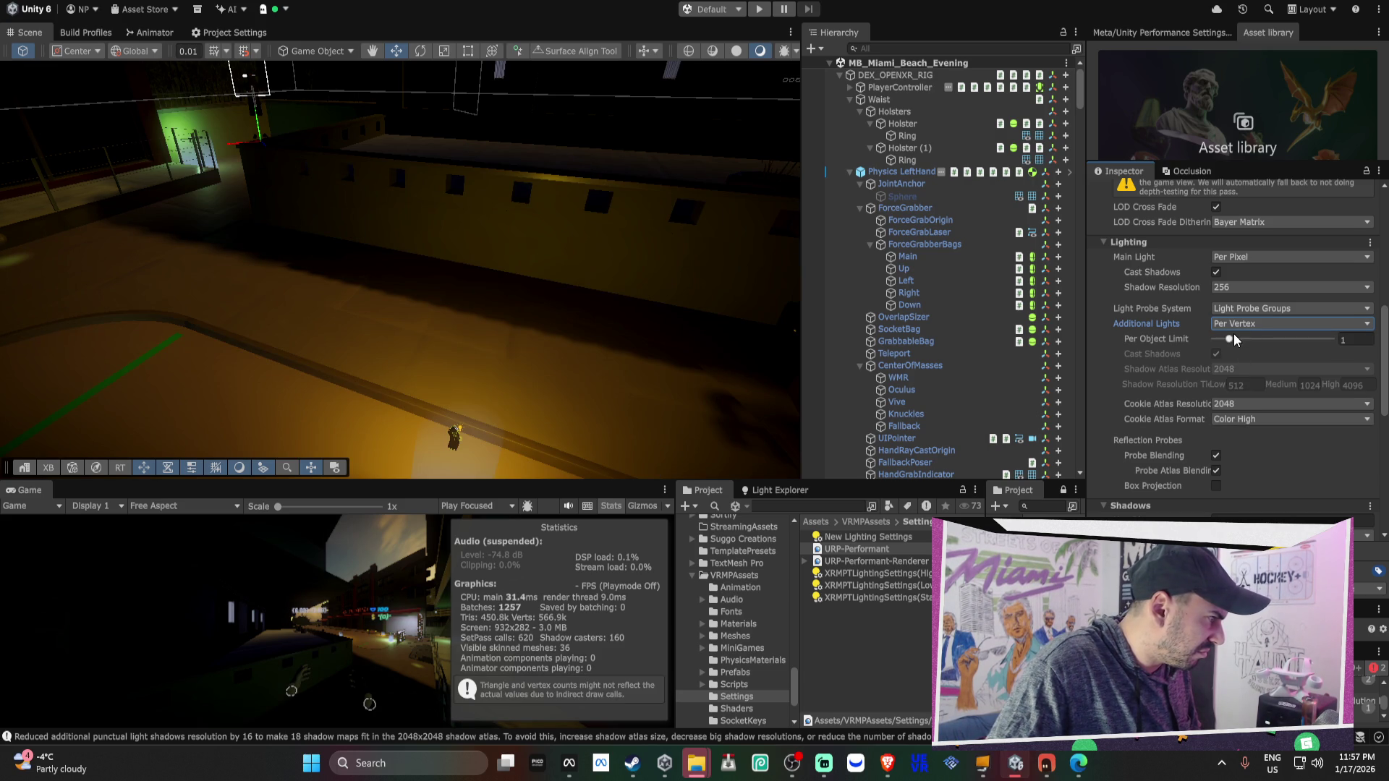
click(1232, 323)
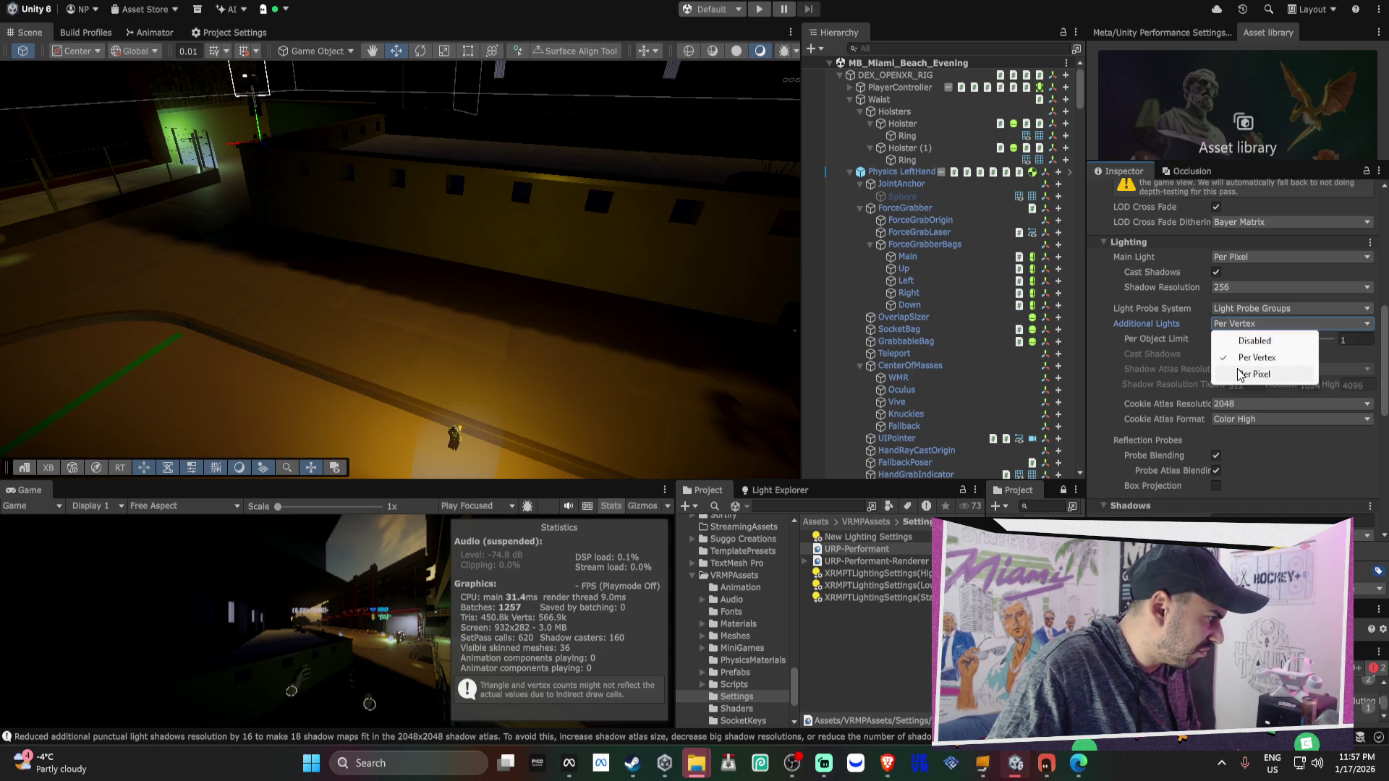
click(1236, 371)
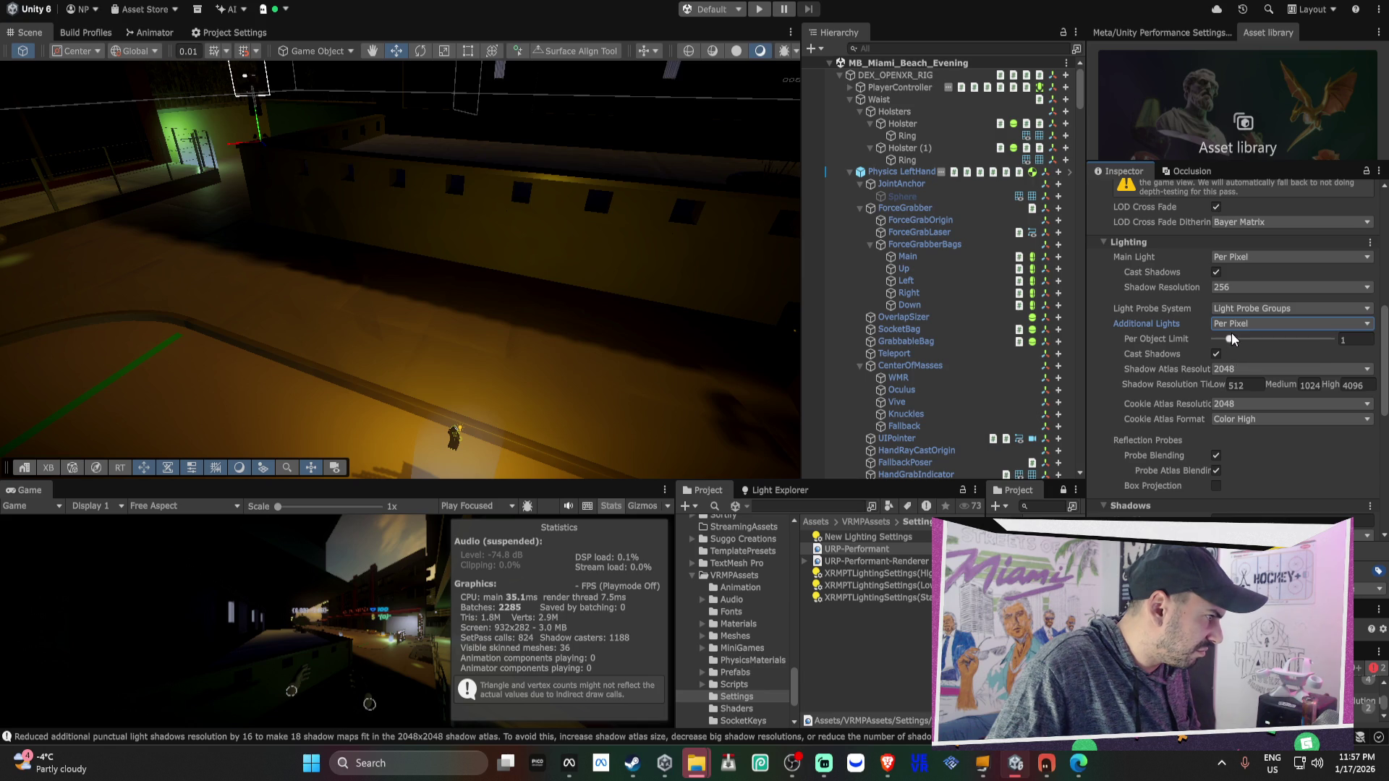
click(1231, 324)
click(1248, 357)
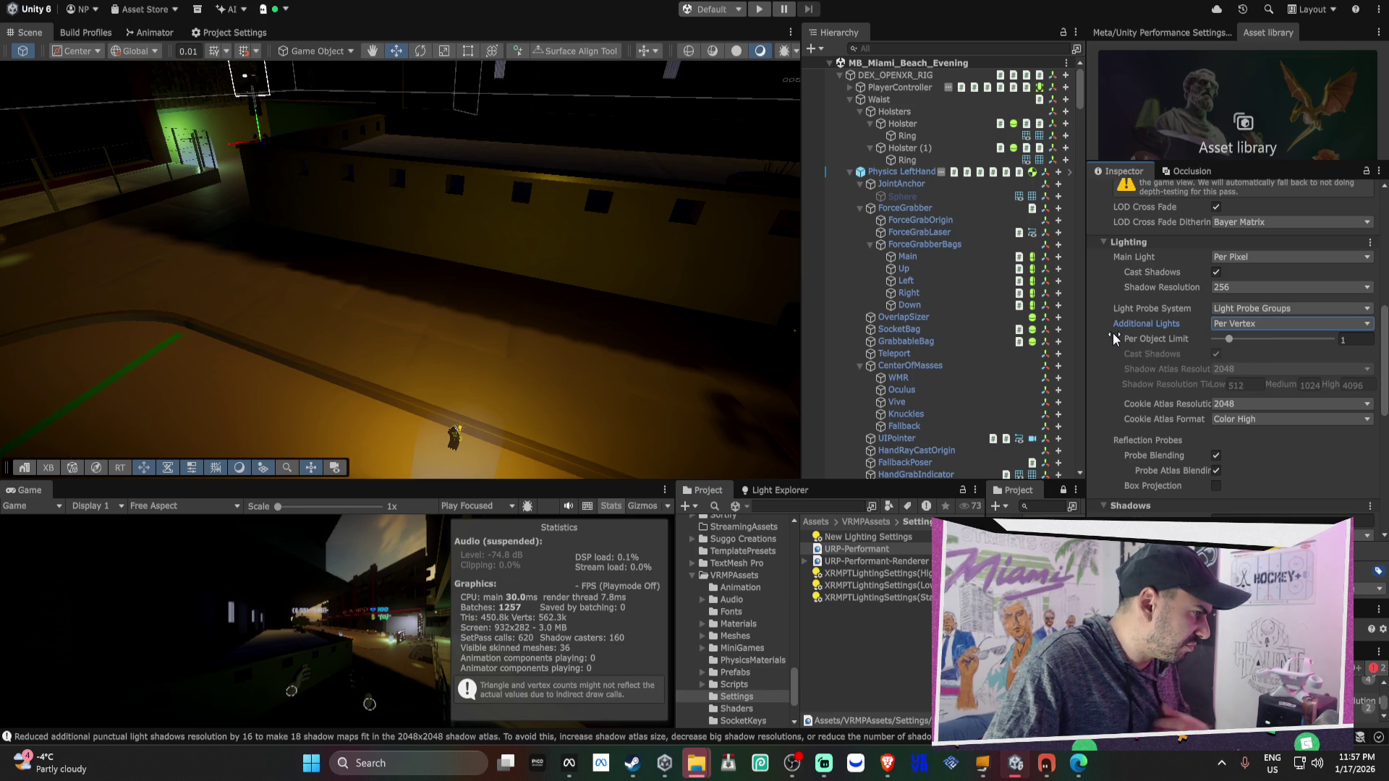
scroll(1146, 371, down, 2)
scroll(1146, 371, down, 5)
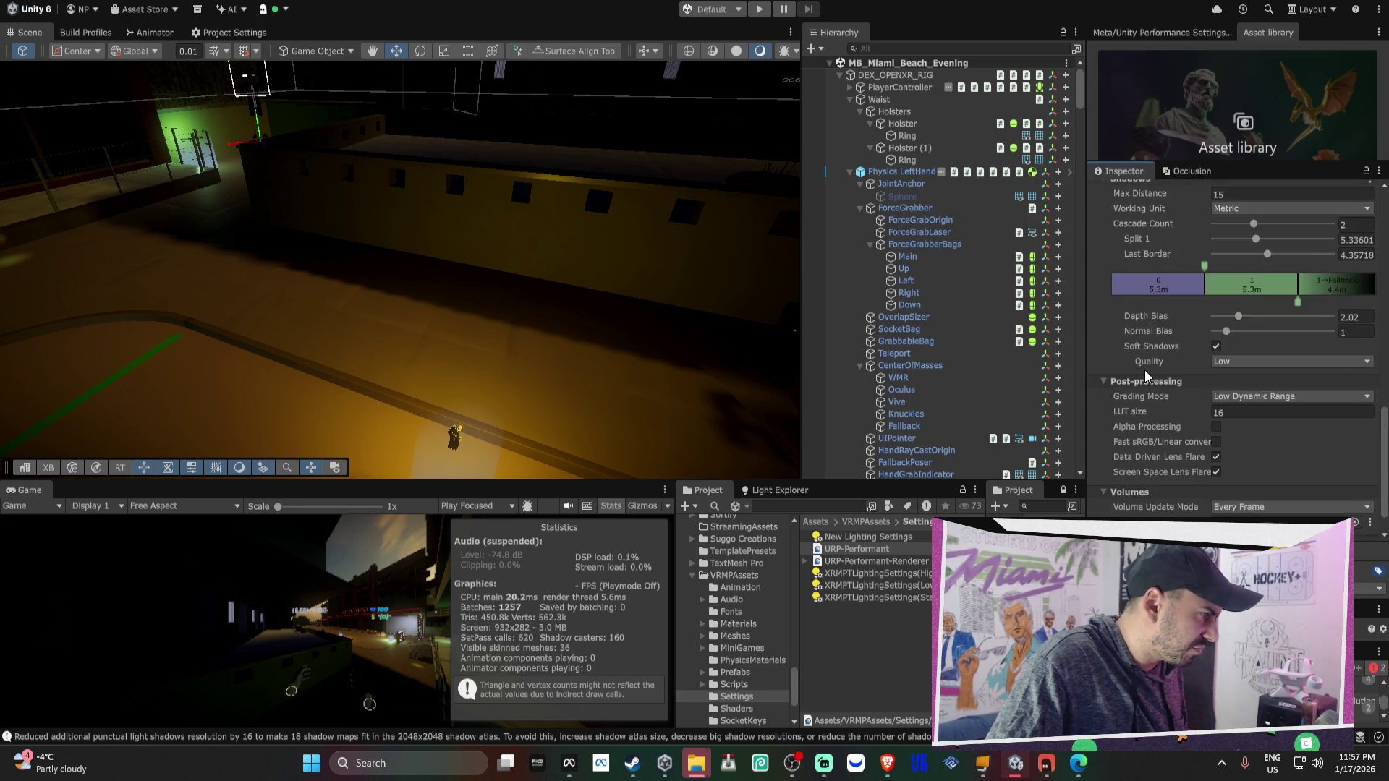
scroll(1145, 370, down, 2)
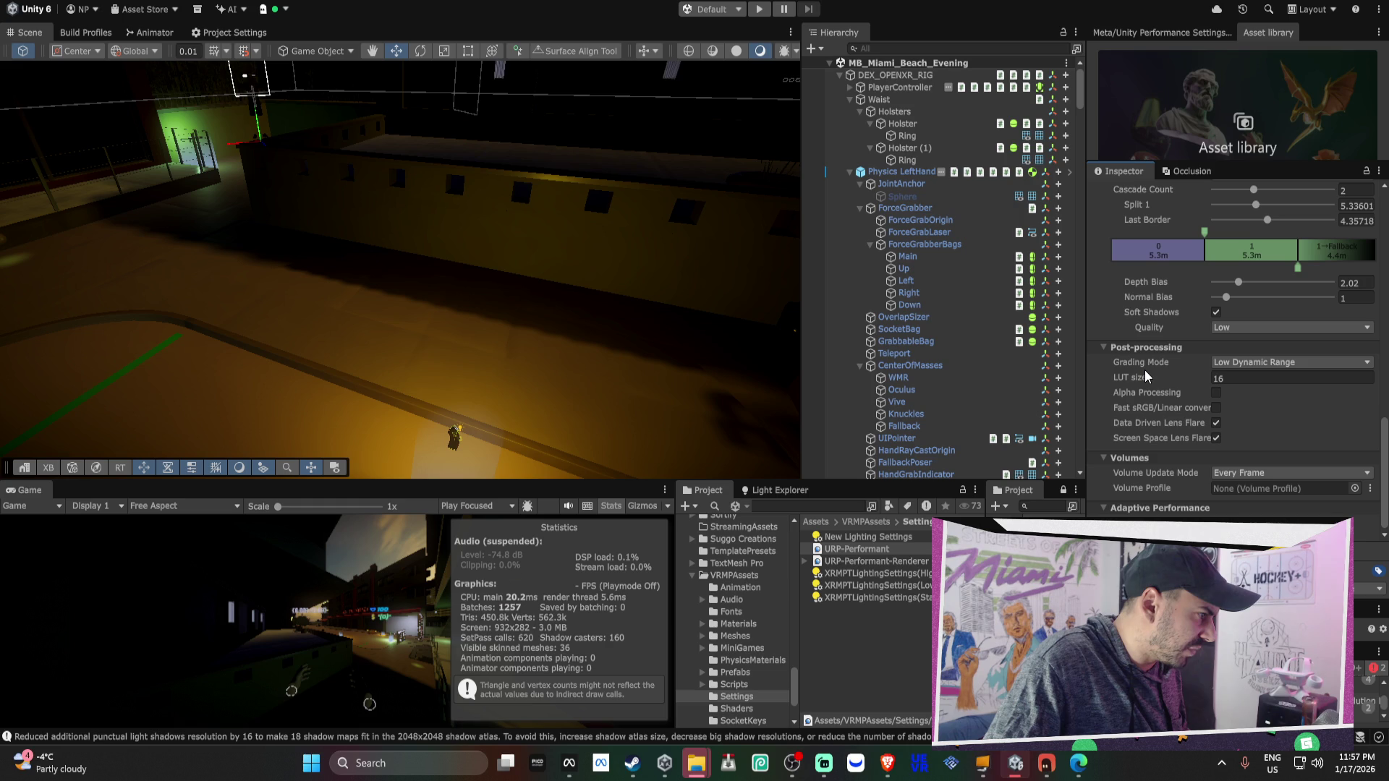
mouse_move(405, 289)
mouse_down()
mouse_move(435, 275)
mouse_move(410, 275)
mouse_move(519, 287)
mouse_up()
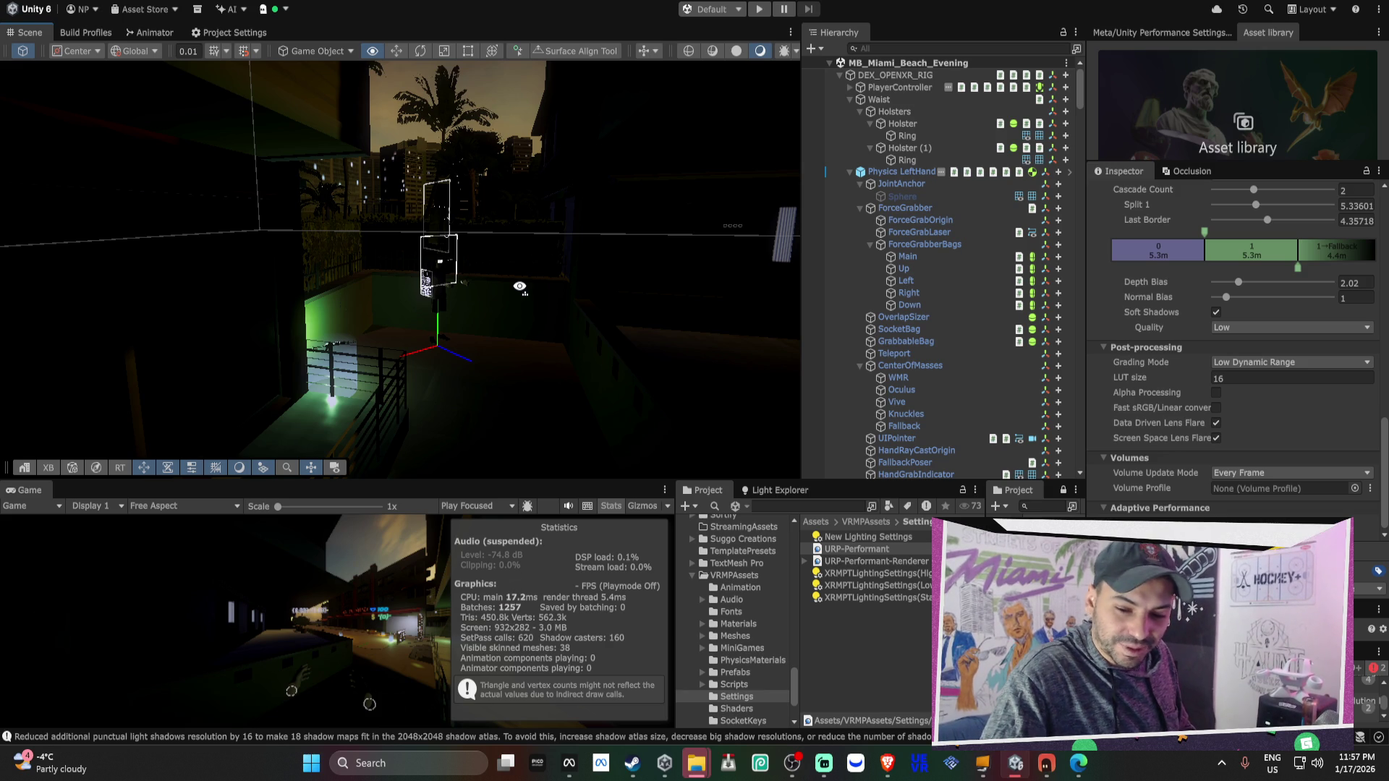
mouse_move(520, 286)
mouse_down()
mouse_move(496, 309)
mouse_move(507, 340)
mouse_up()
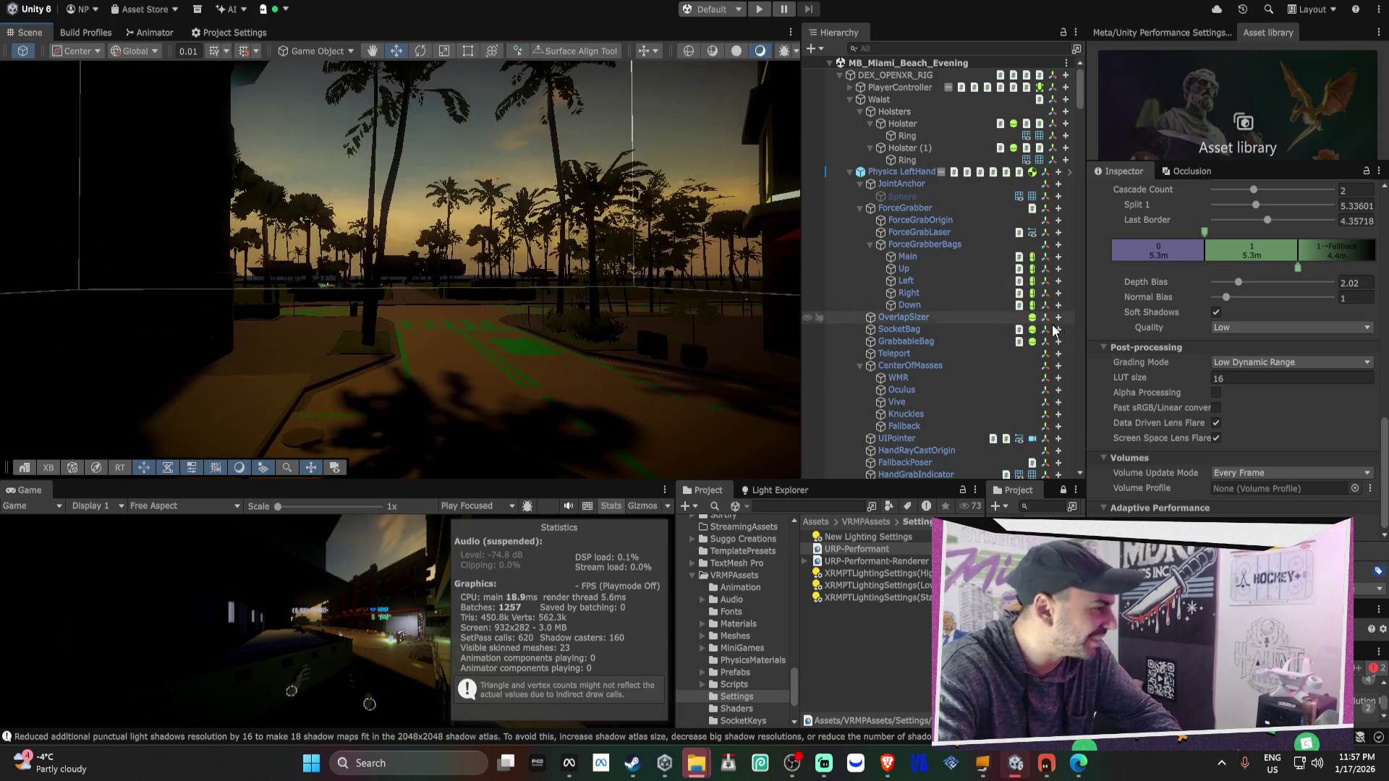
Set the URP-Performant shadow Max Distance to 20
scroll(1295, 224, up, 2)
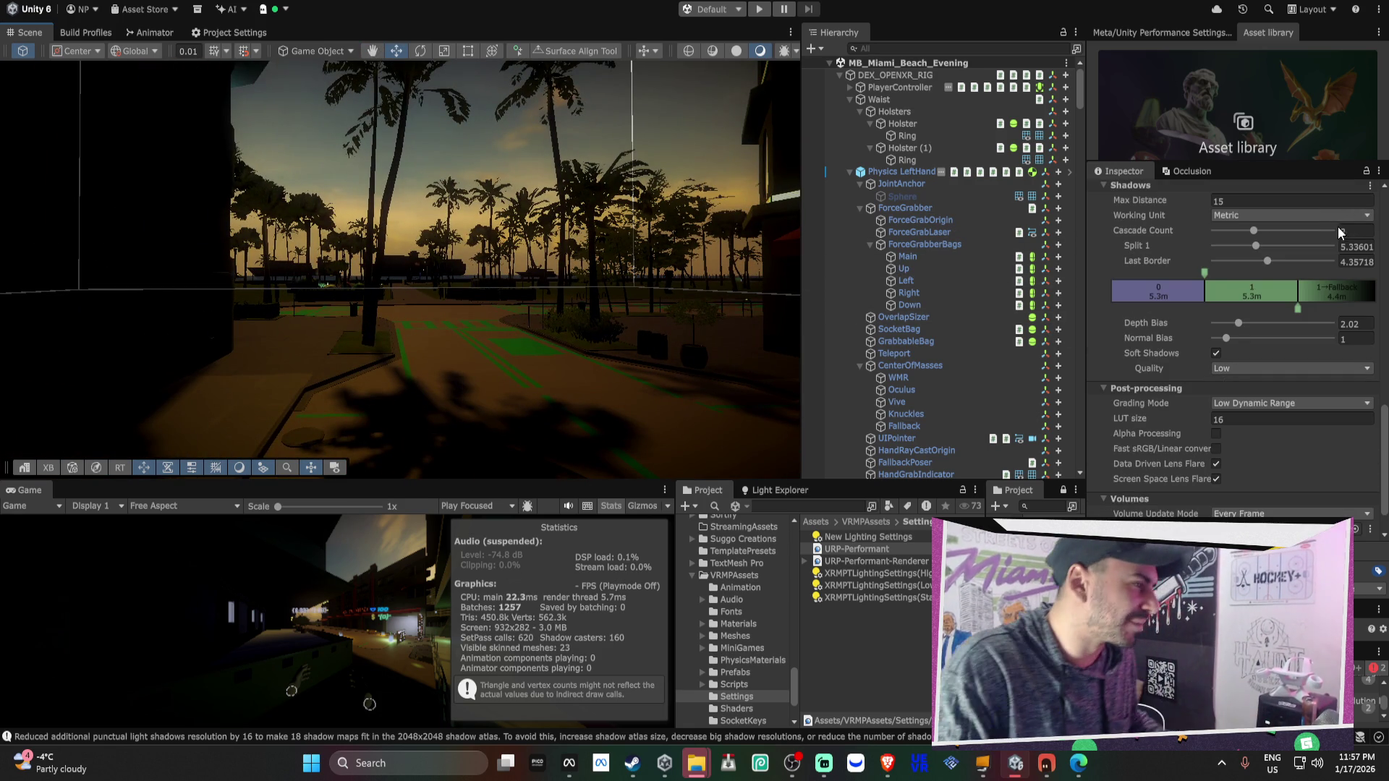
double_click(1304, 205)
text(320)
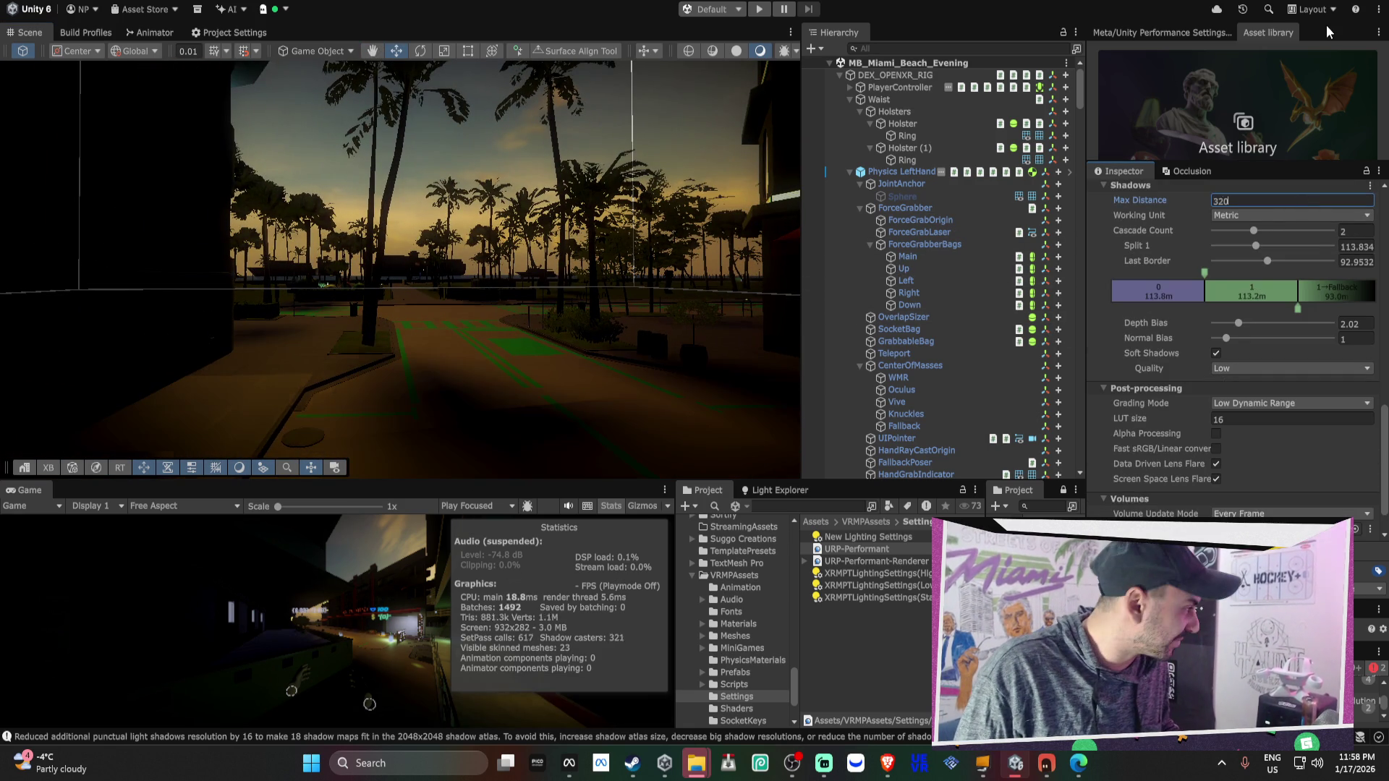
key(BackSpace)
key(BackSpace)
key(BackSpace)
text(20)
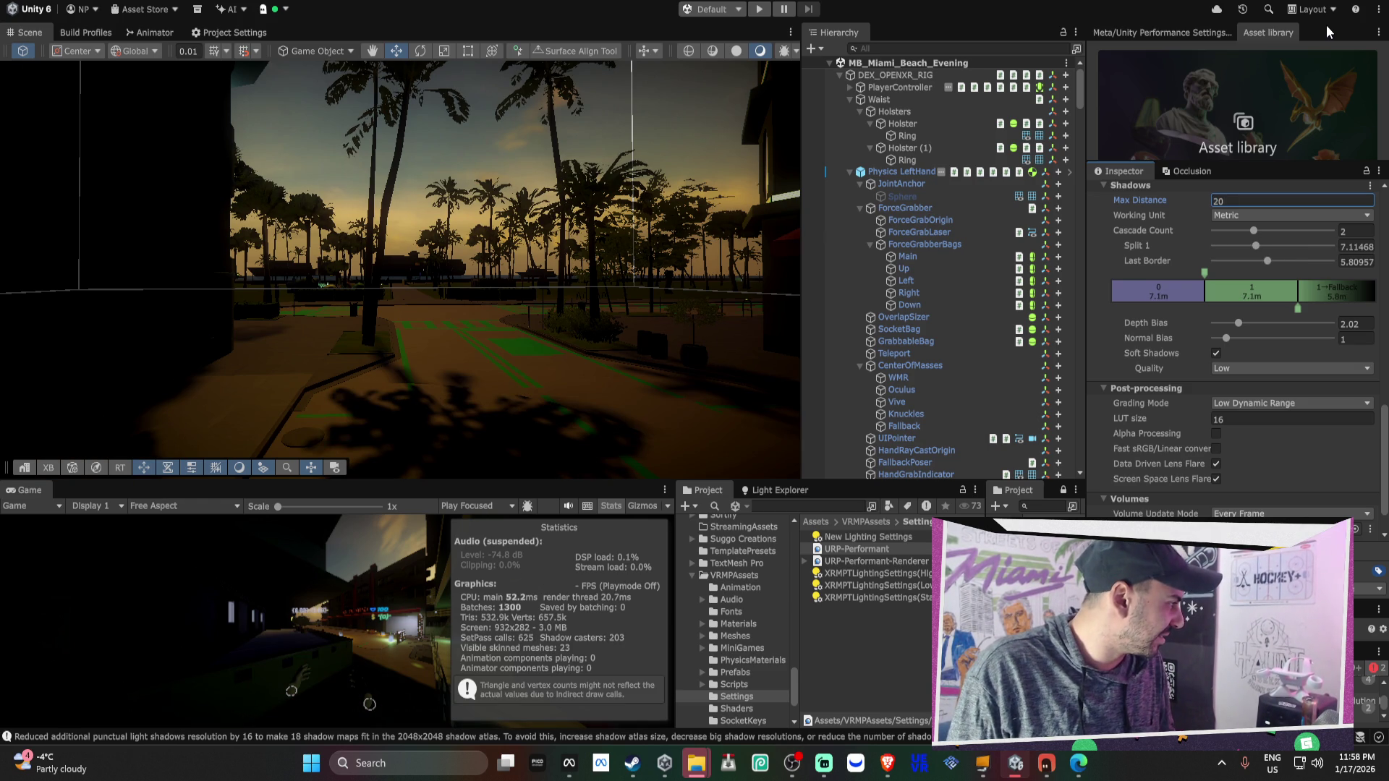
Orbit through the courtyard to check shadows and collapse the DEX_OPENXR_RIG branch
mouse_move(637, 239)
mouse_down()
mouse_move(686, 235)
mouse_move(16, 289)
mouse_move(629, 302)
mouse_move(297, 325)
mouse_up()
drag(506, 289, 694, 282)
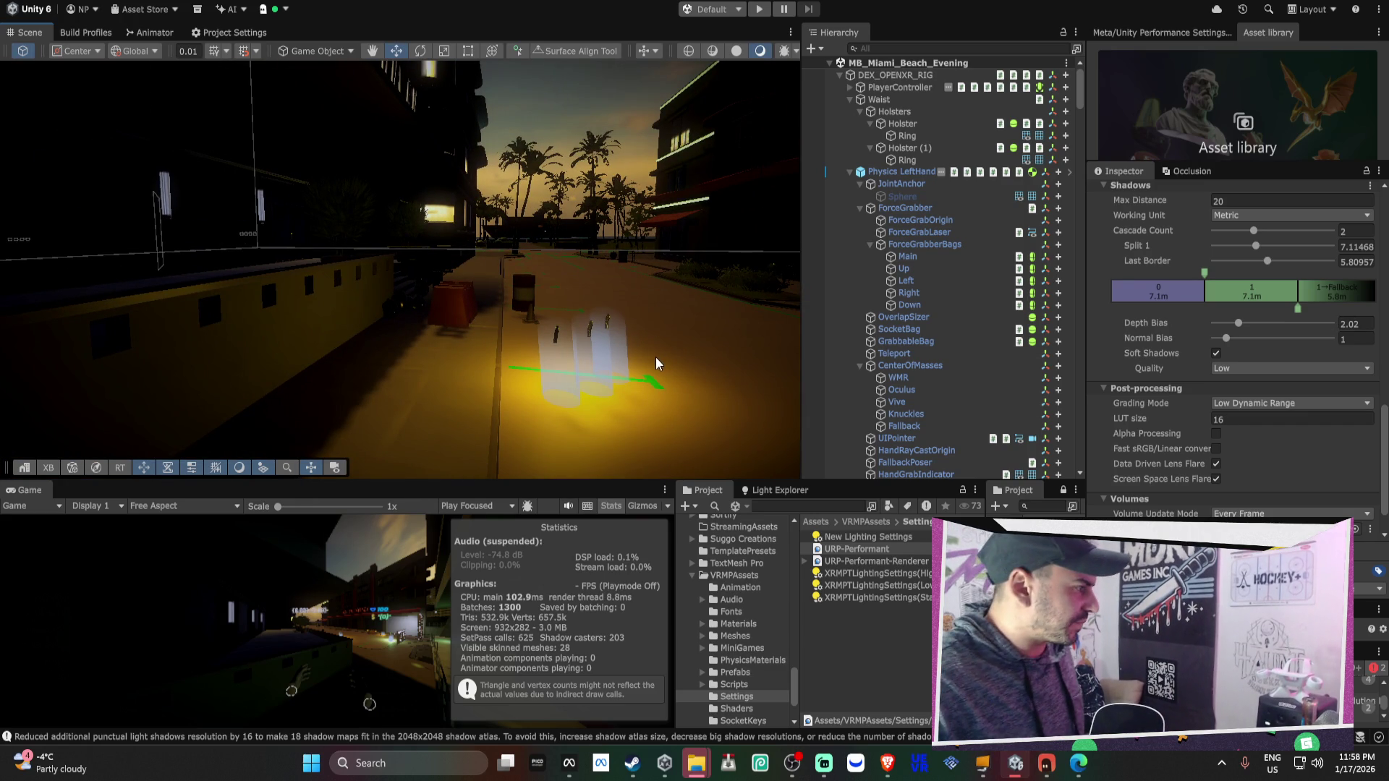
click(840, 75)
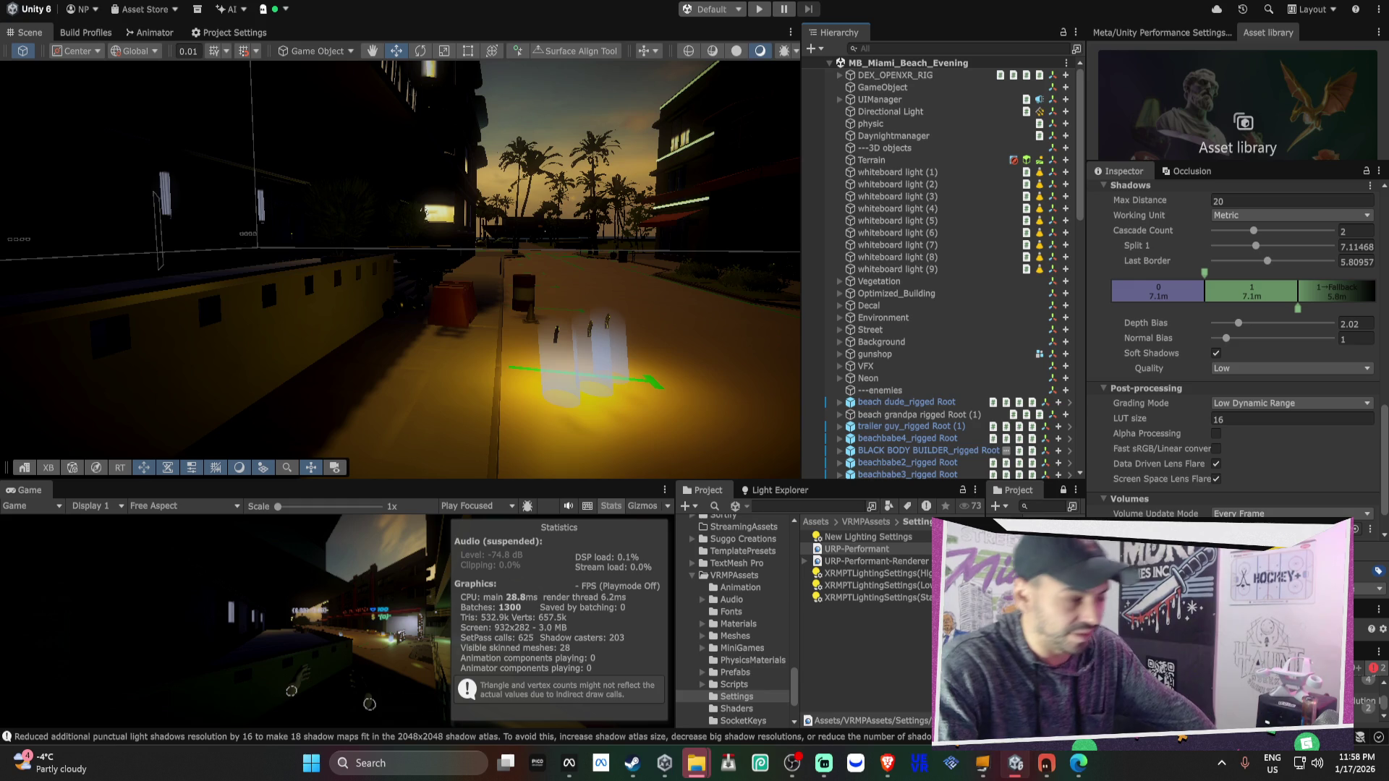
mouse_move(698, 390)
mouse_down()
mouse_move(727, 403)
mouse_move(672, 389)
mouse_move(686, 349)
mouse_move(713, 373)
mouse_move(463, 339)
mouse_move(346, 354)
mouse_move(427, 372)
mouse_up()
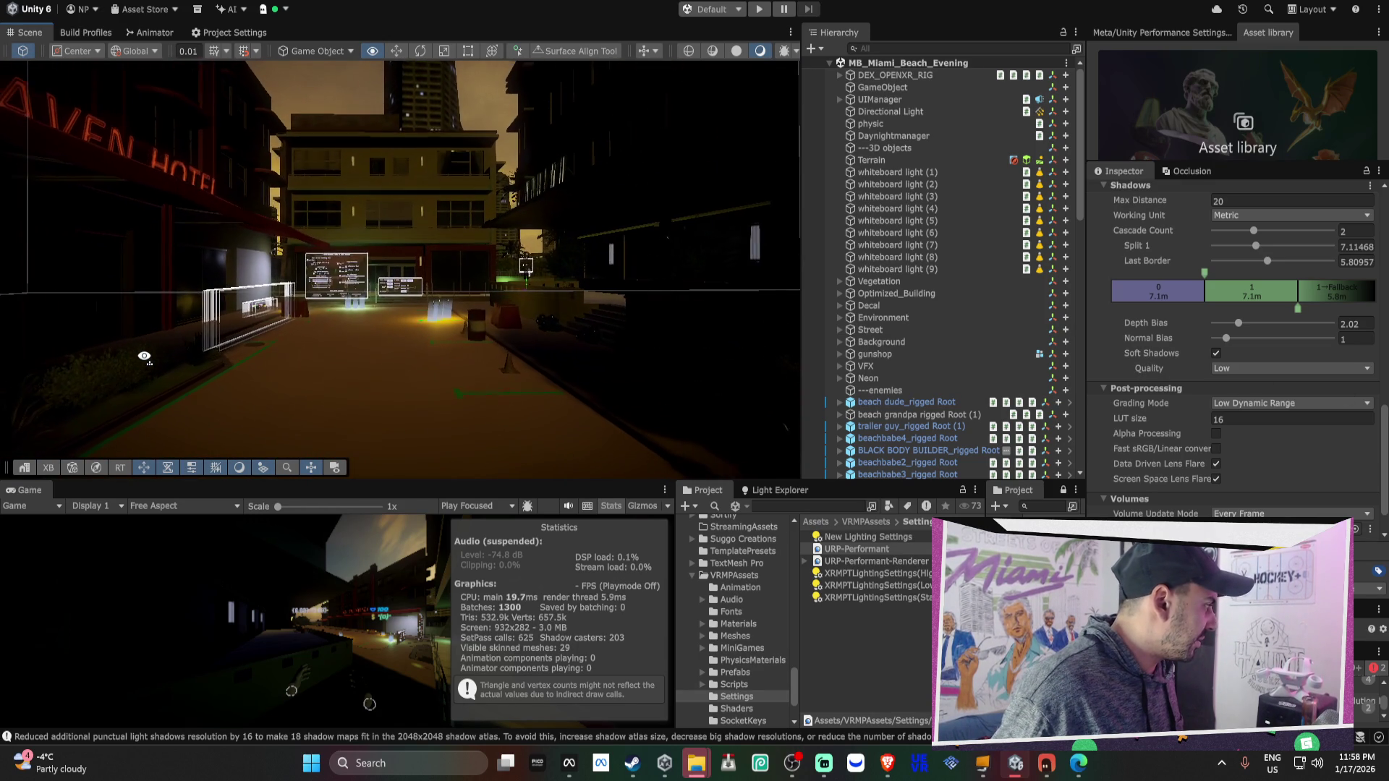
scroll(1175, 354, up, 1)
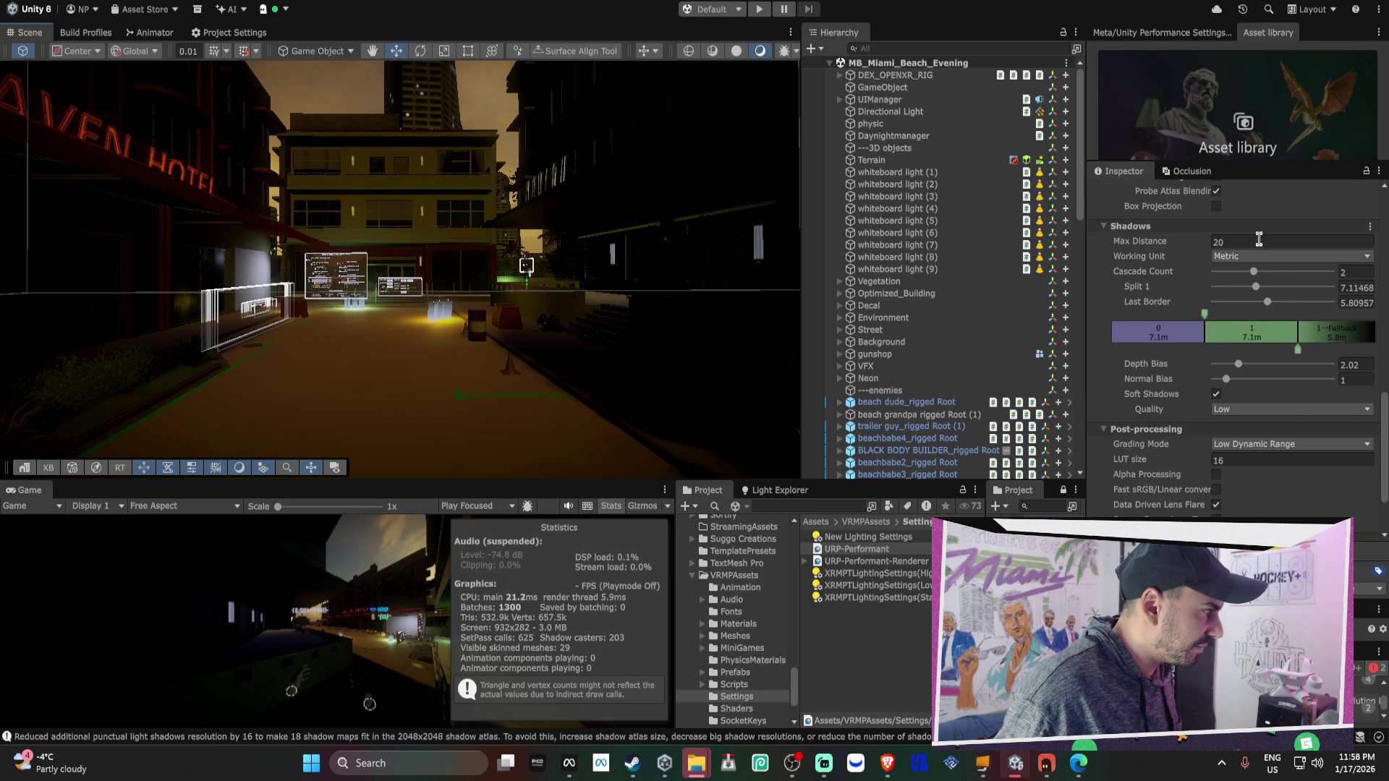
Try shadow Max Distance values 25, 15.49 and 23, then settle back on 20
click(1255, 236)
text(25)
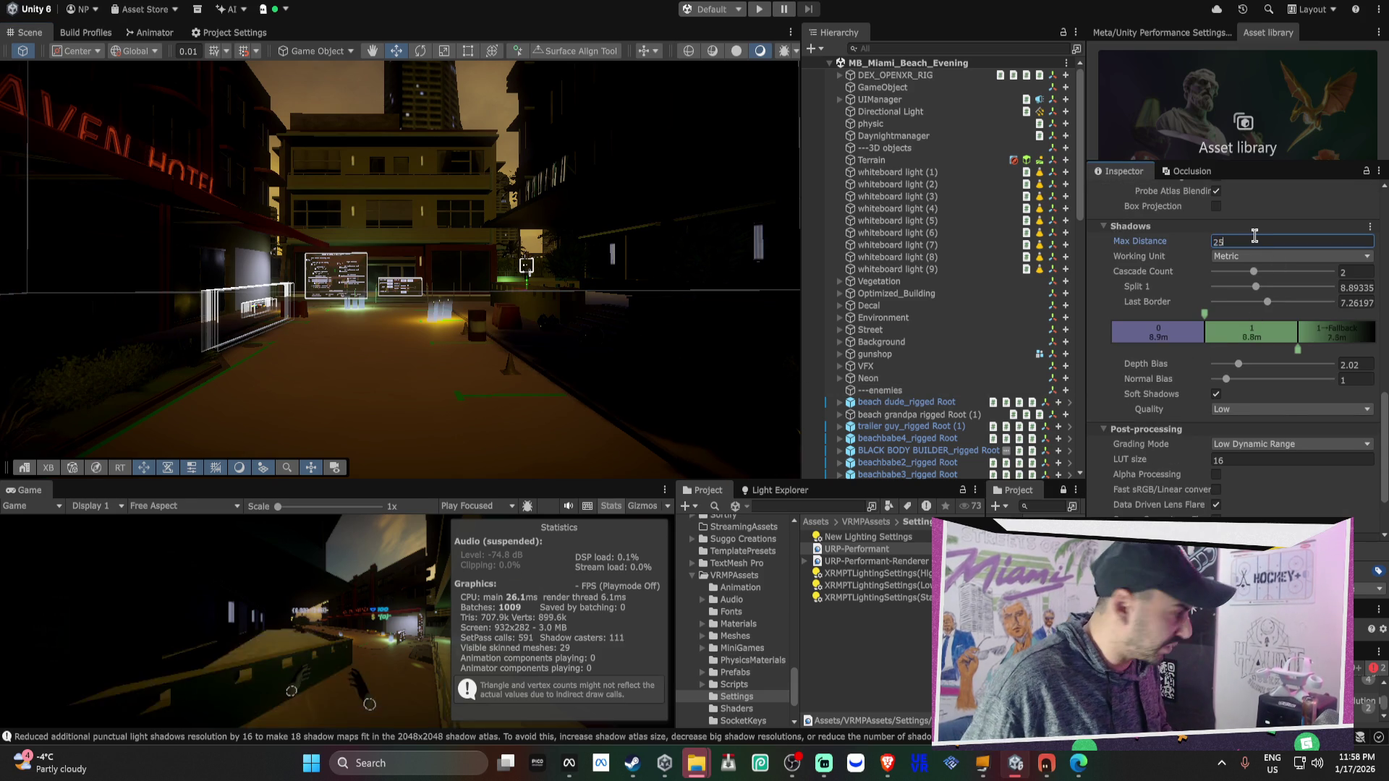
scroll(724, 297, up, 5)
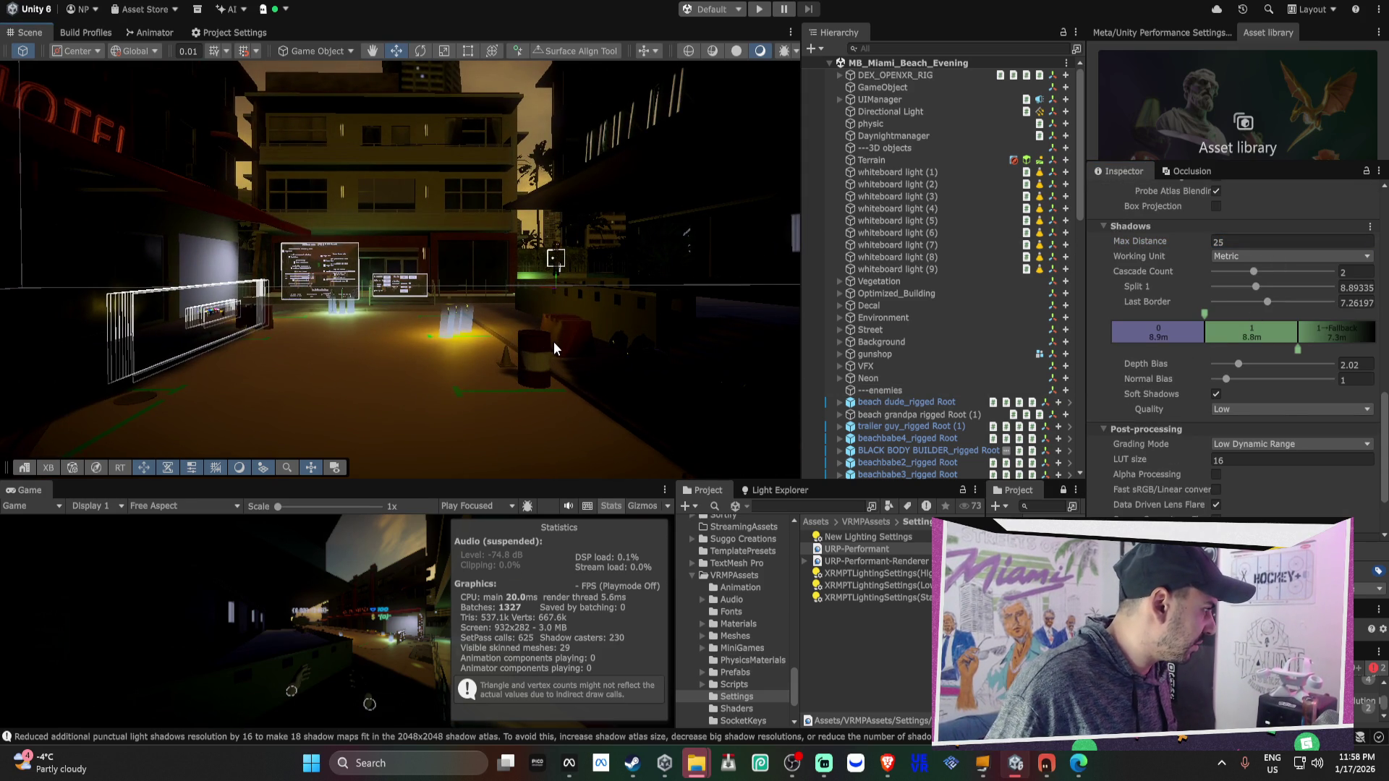
mouse_move(554, 342)
mouse_down()
mouse_move(1216, 333)
mouse_move(1165, 339)
mouse_up()
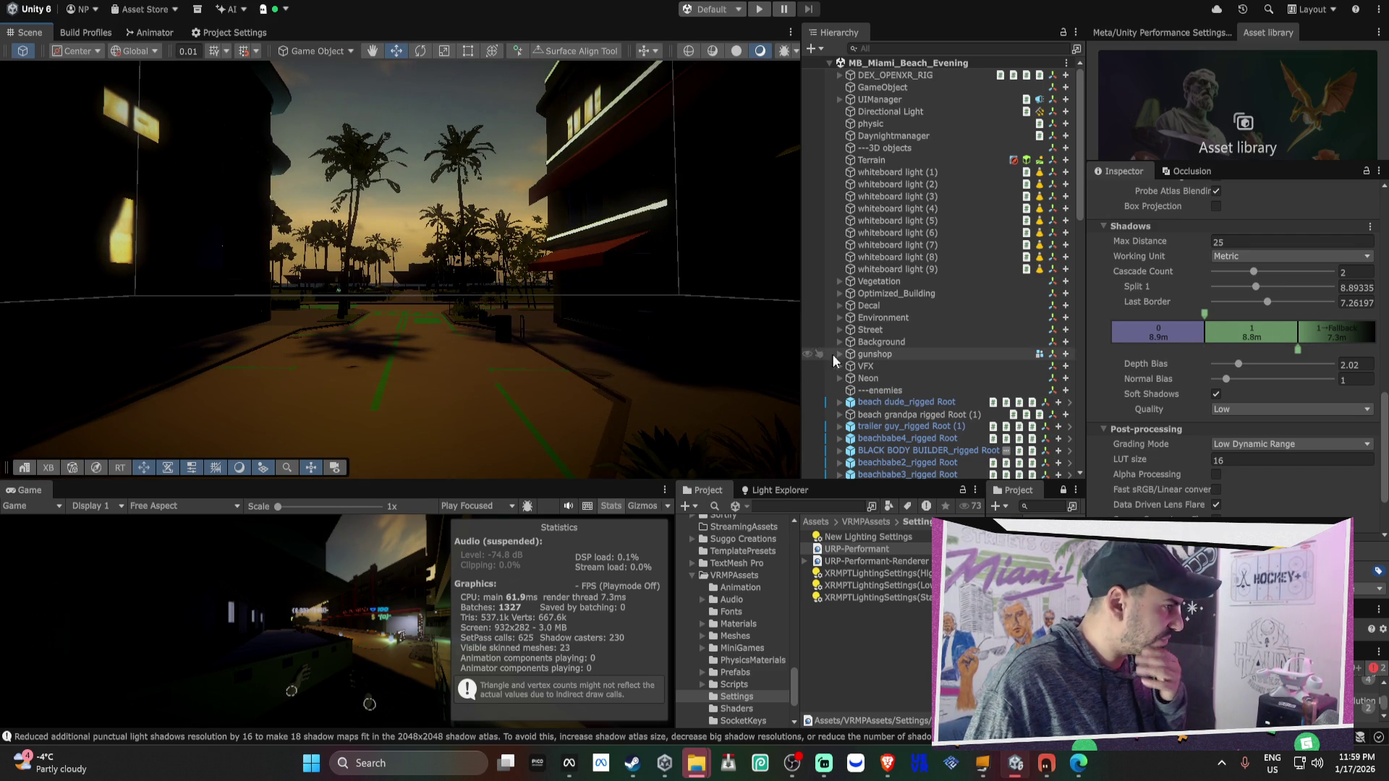
click(1227, 239)
text(15)
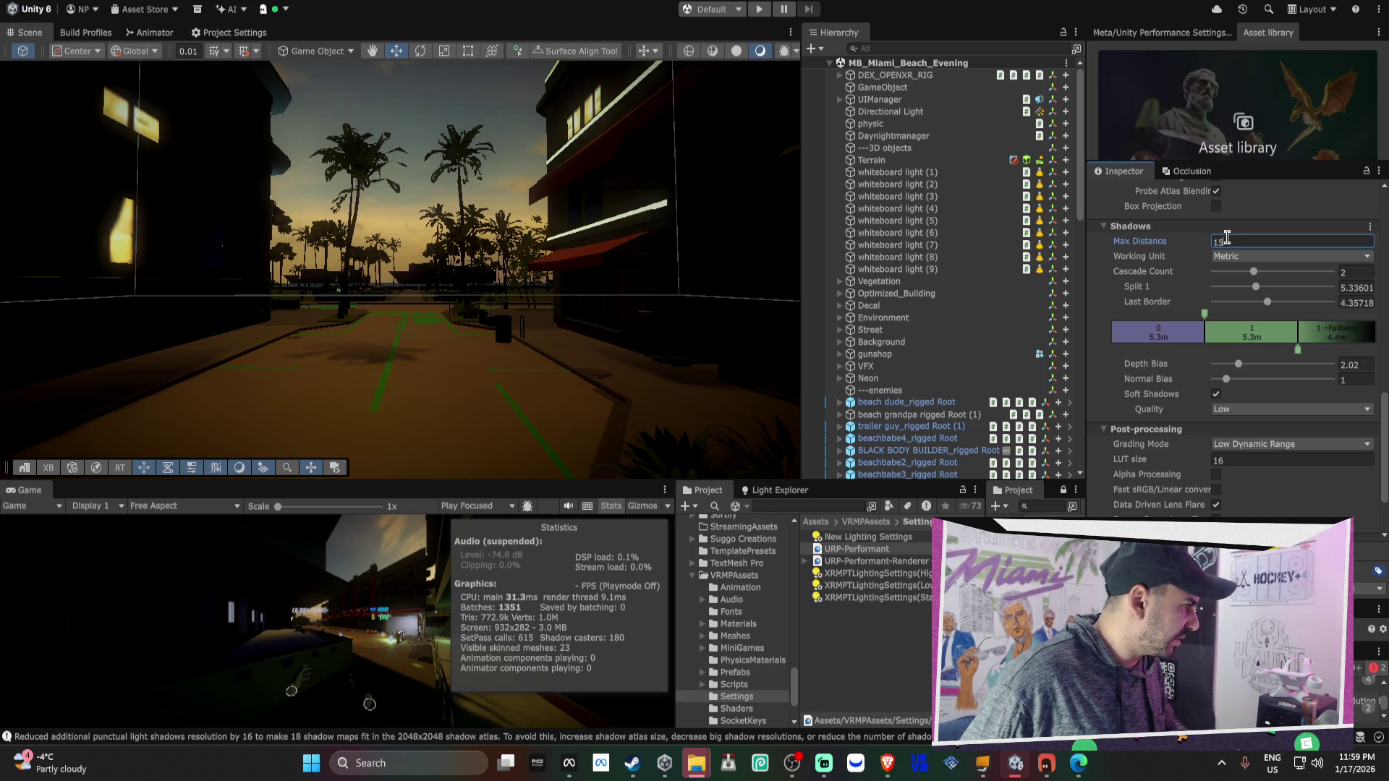
text(.49)
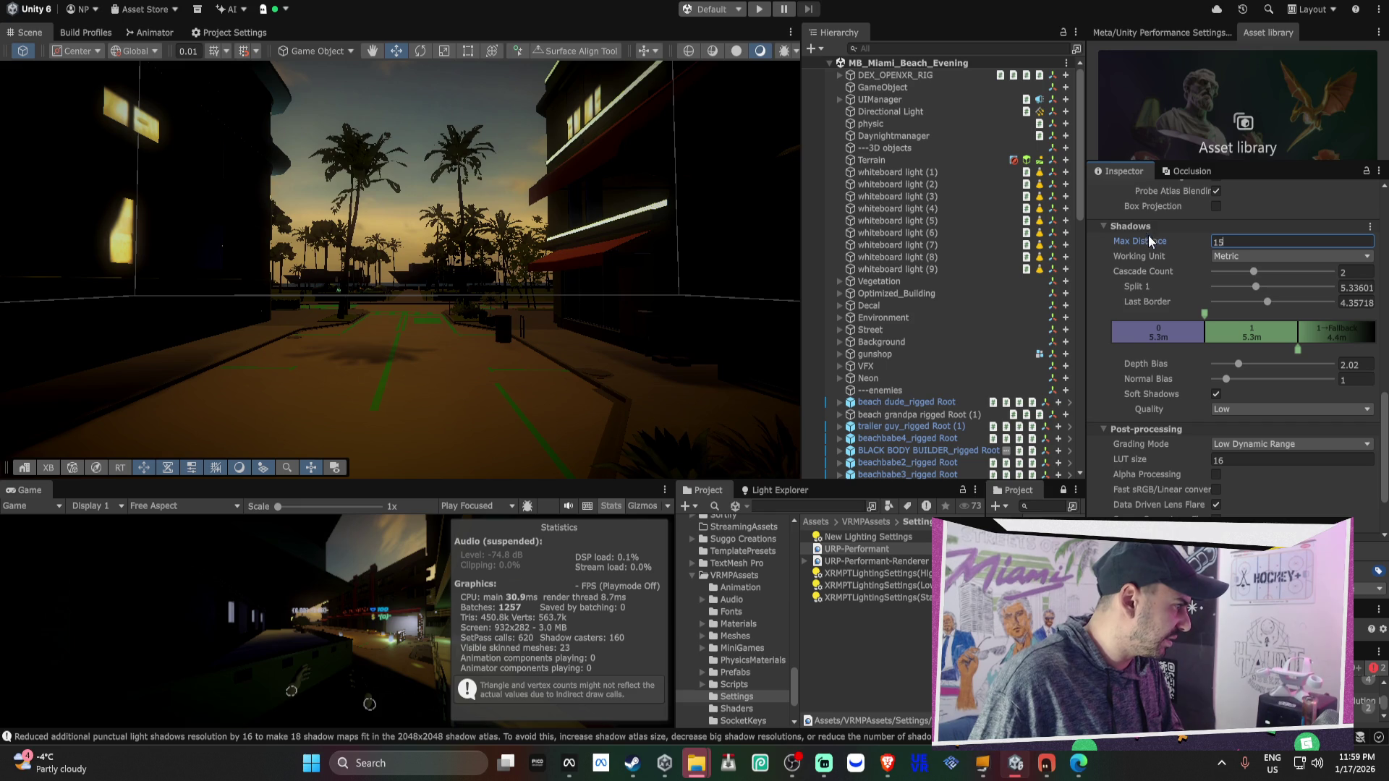
mouse_move(1187, 243)
mouse_down()
mouse_move(1319, 253)
mouse_move(34, 273)
mouse_move(118, 298)
mouse_move(1330, 280)
mouse_move(1200, 285)
mouse_move(1386, 300)
mouse_up()
click(1269, 239)
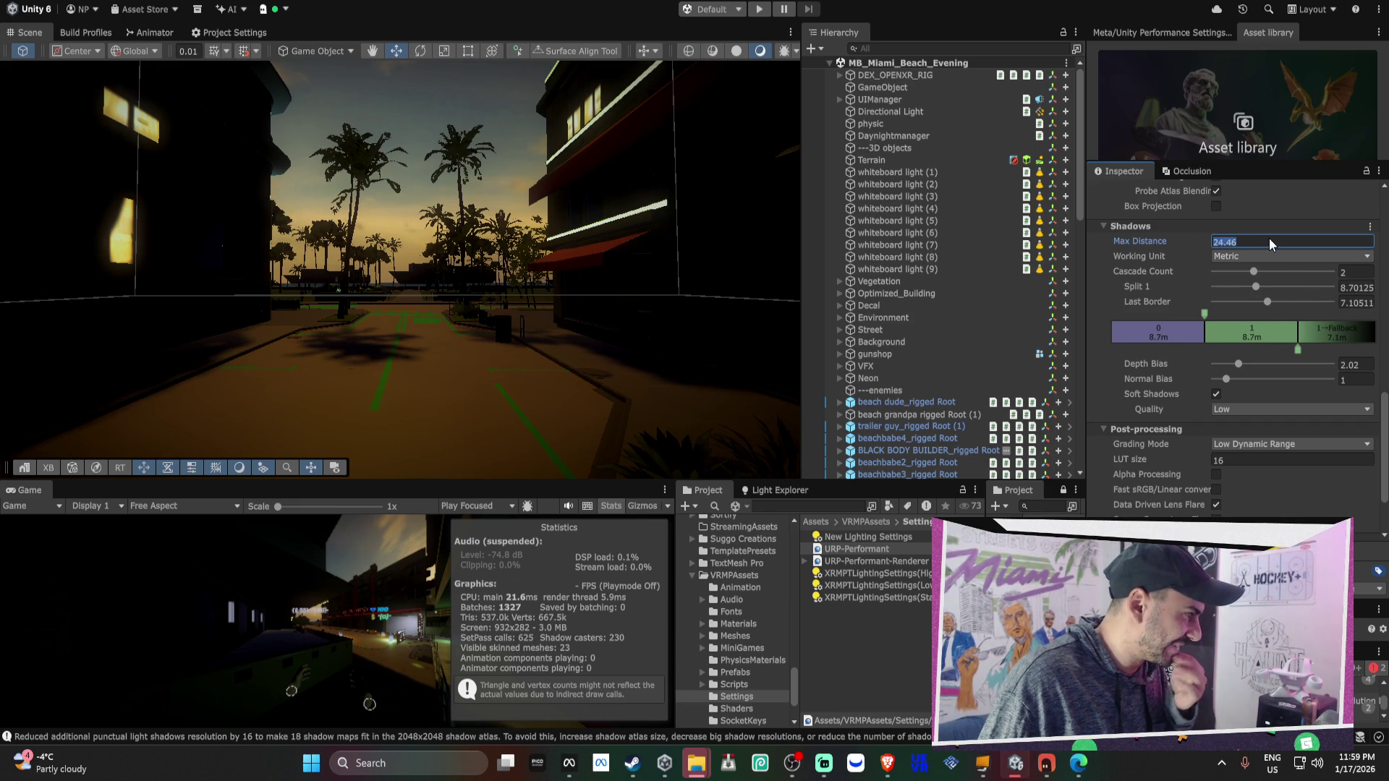
text(23)
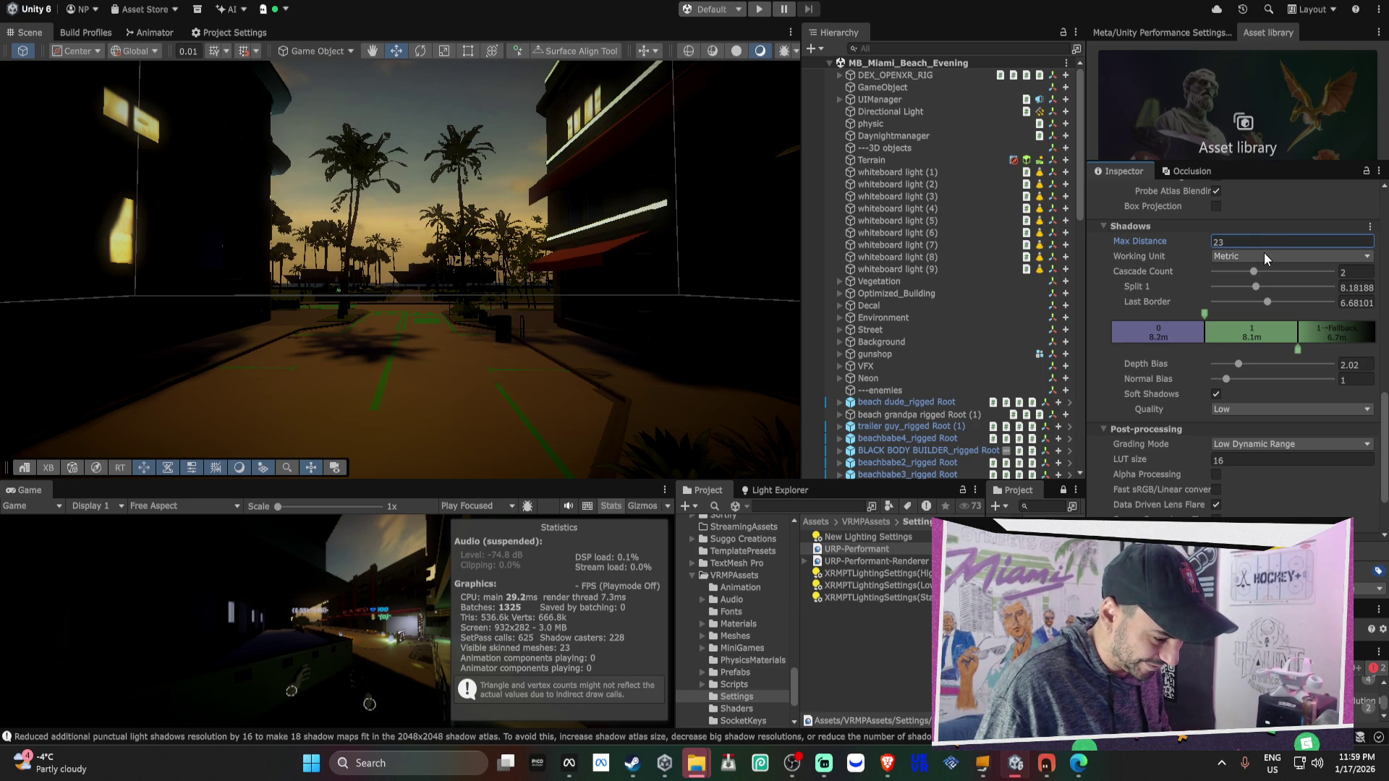
key(BackSpace)
text(0)
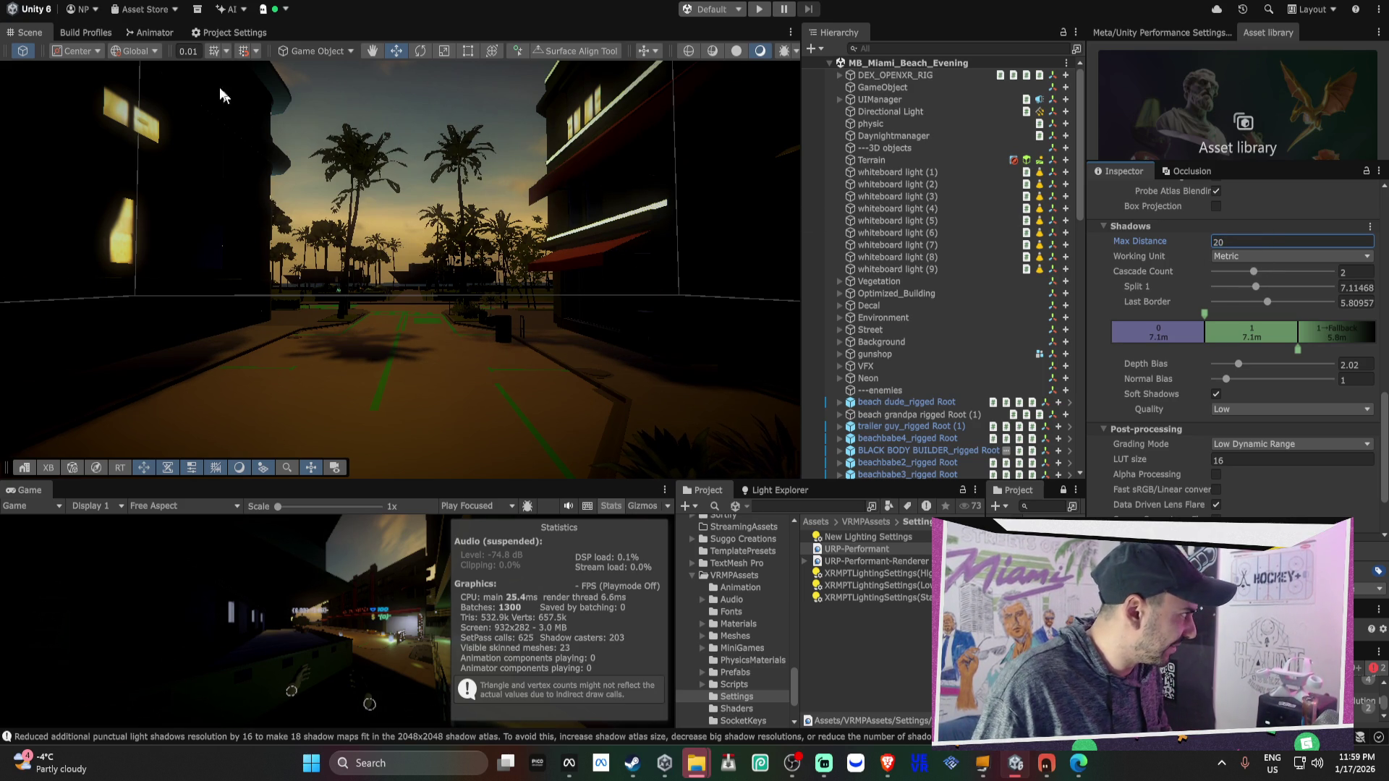
Start the Android build from Build Profiles, replacing the existing build file
click(93, 32)
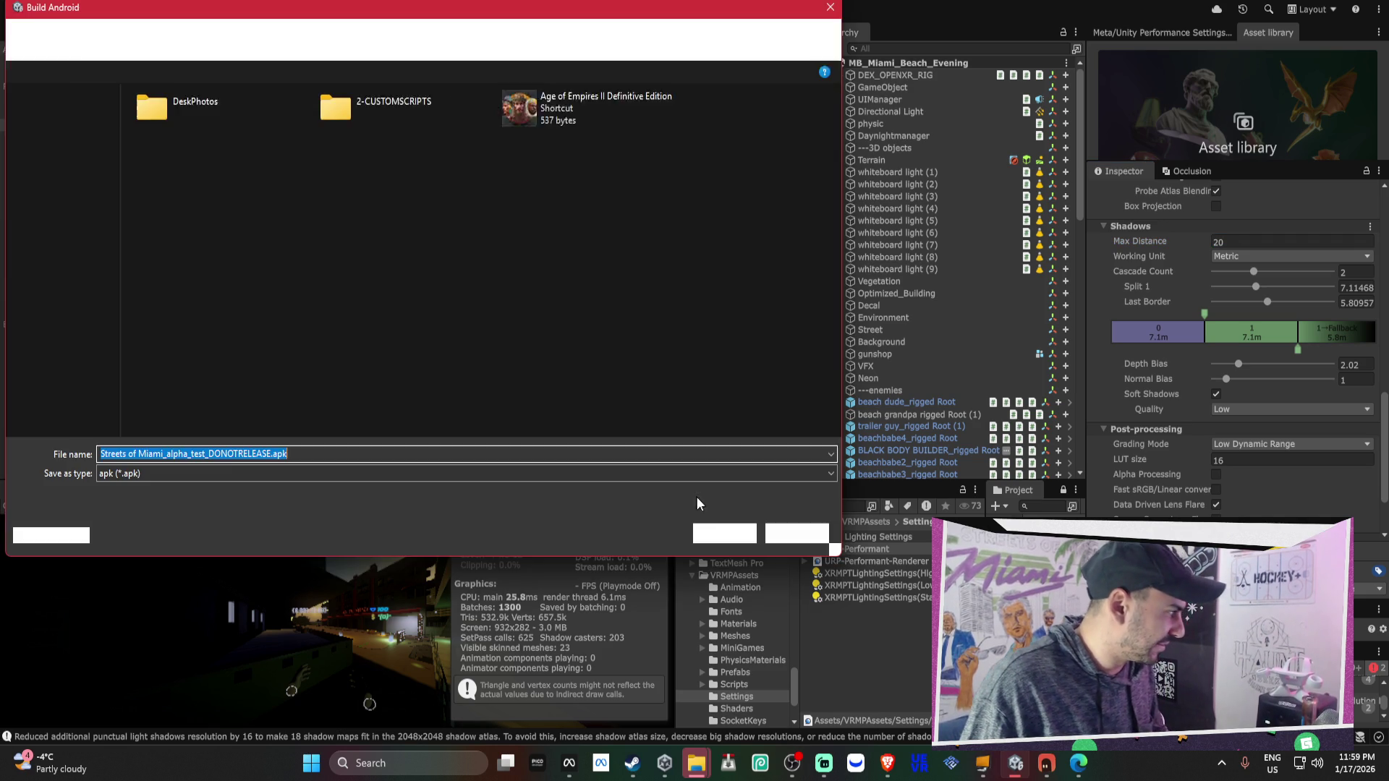
click(716, 530)
click(756, 362)
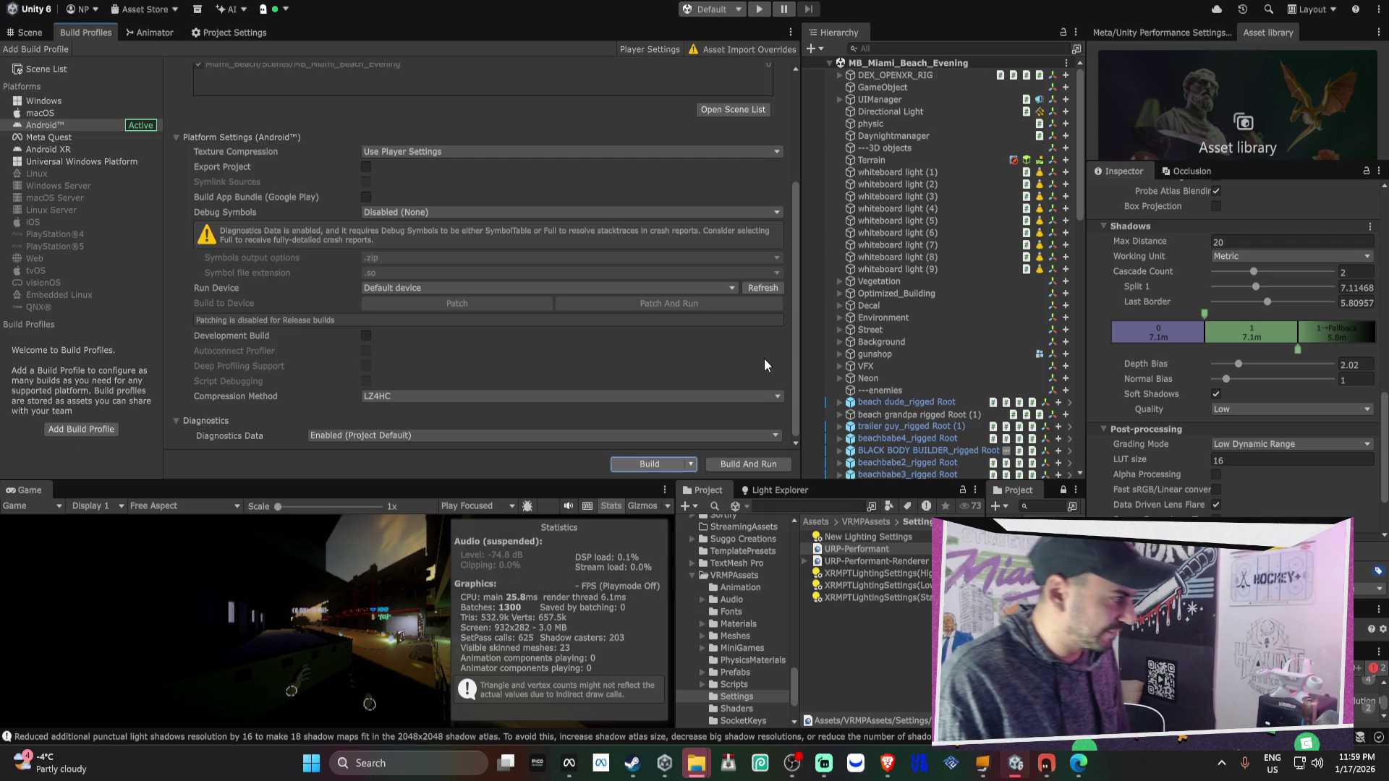
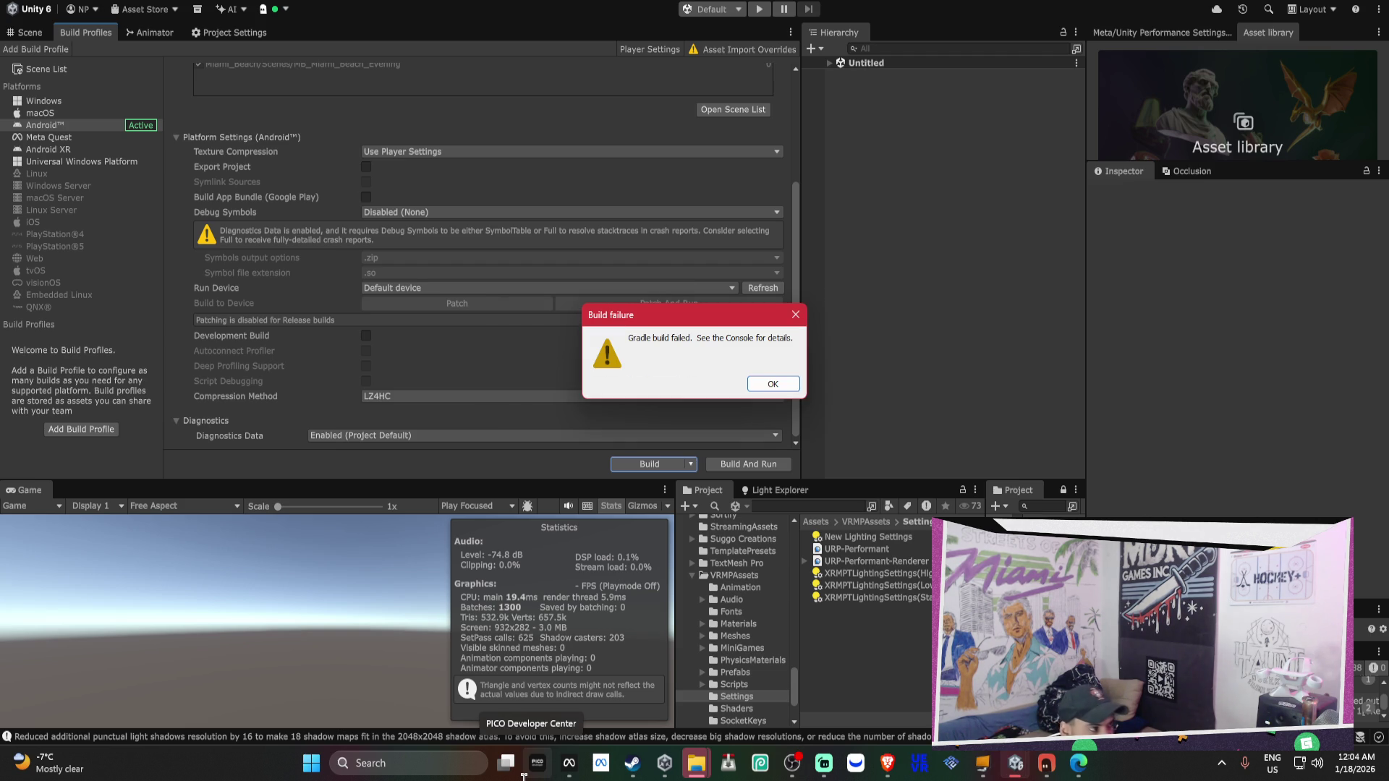
Dismiss the Gradle build failure dialog, then check and minimize Meta Quest Developer Hub
click(791, 381)
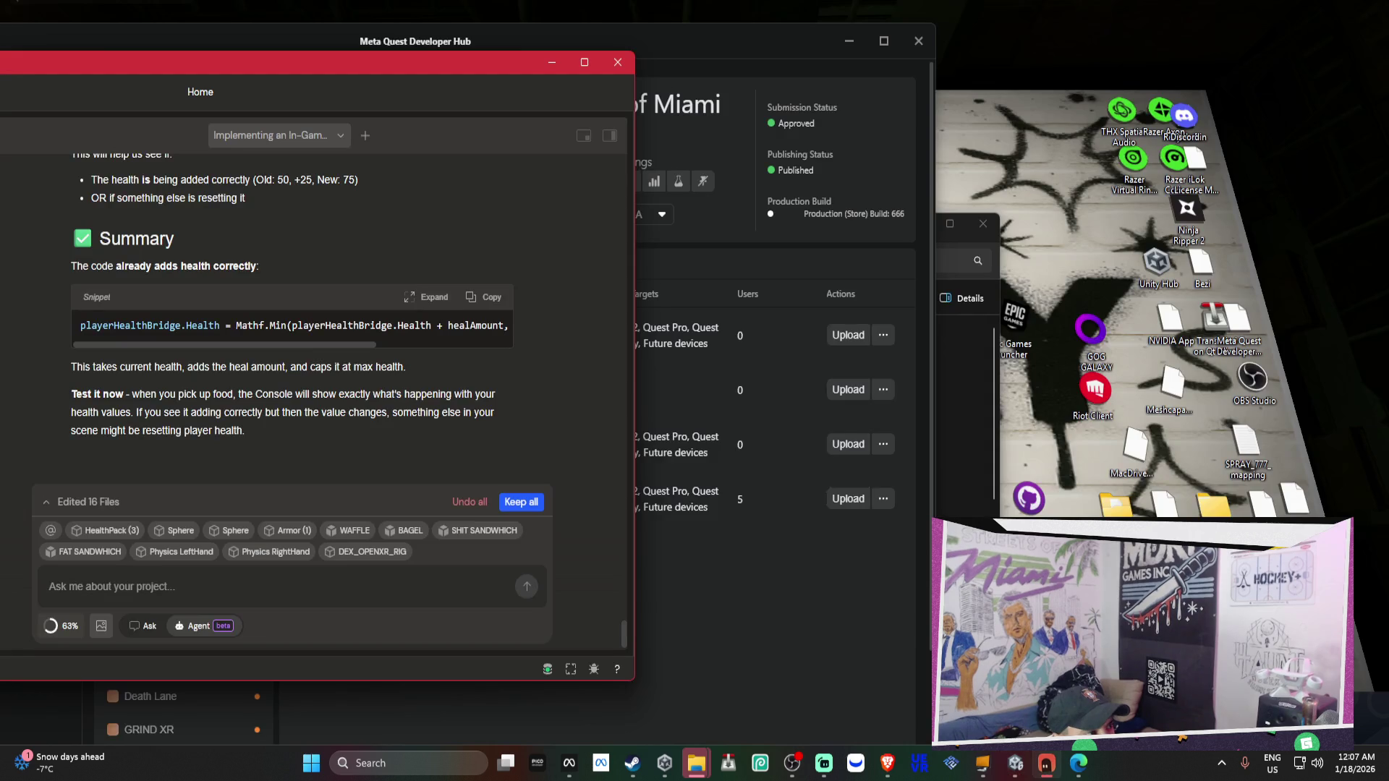
click(1048, 773)
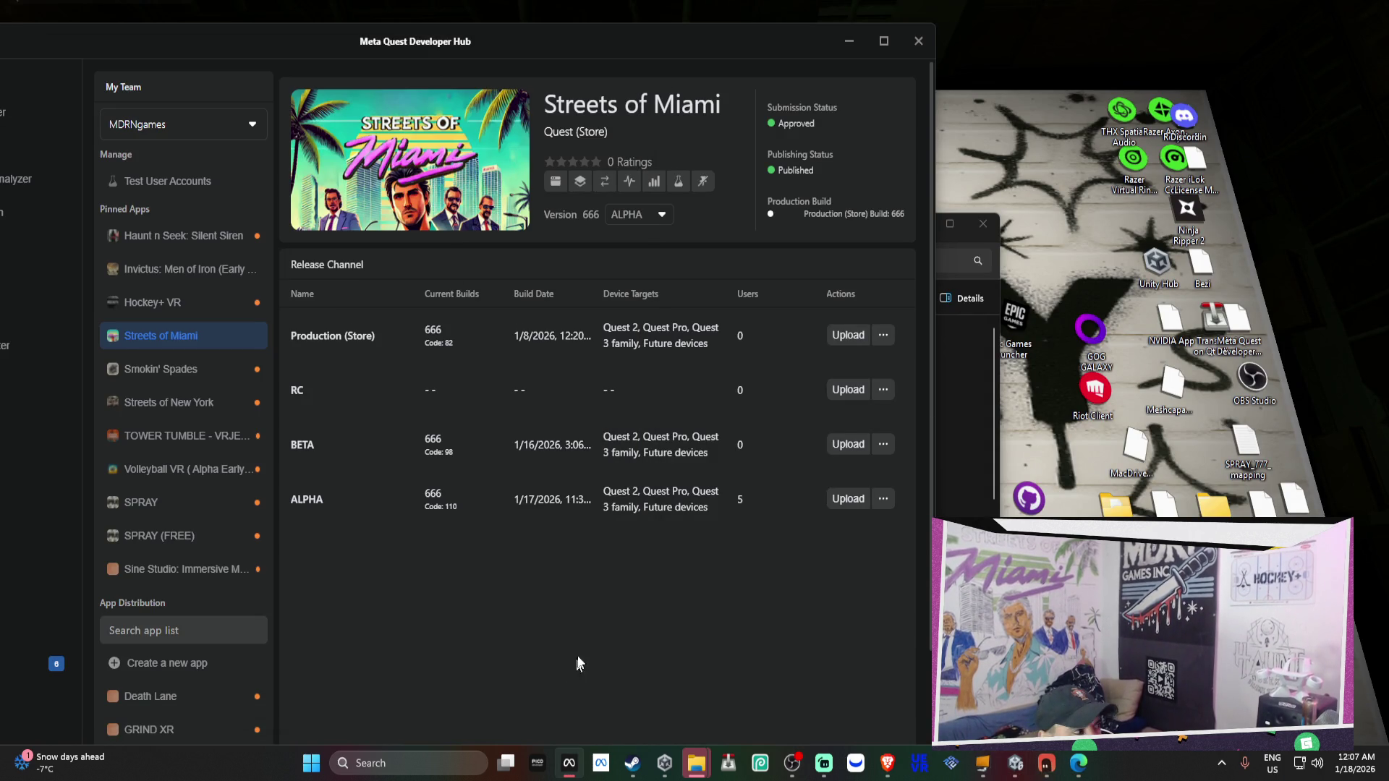
click(849, 40)
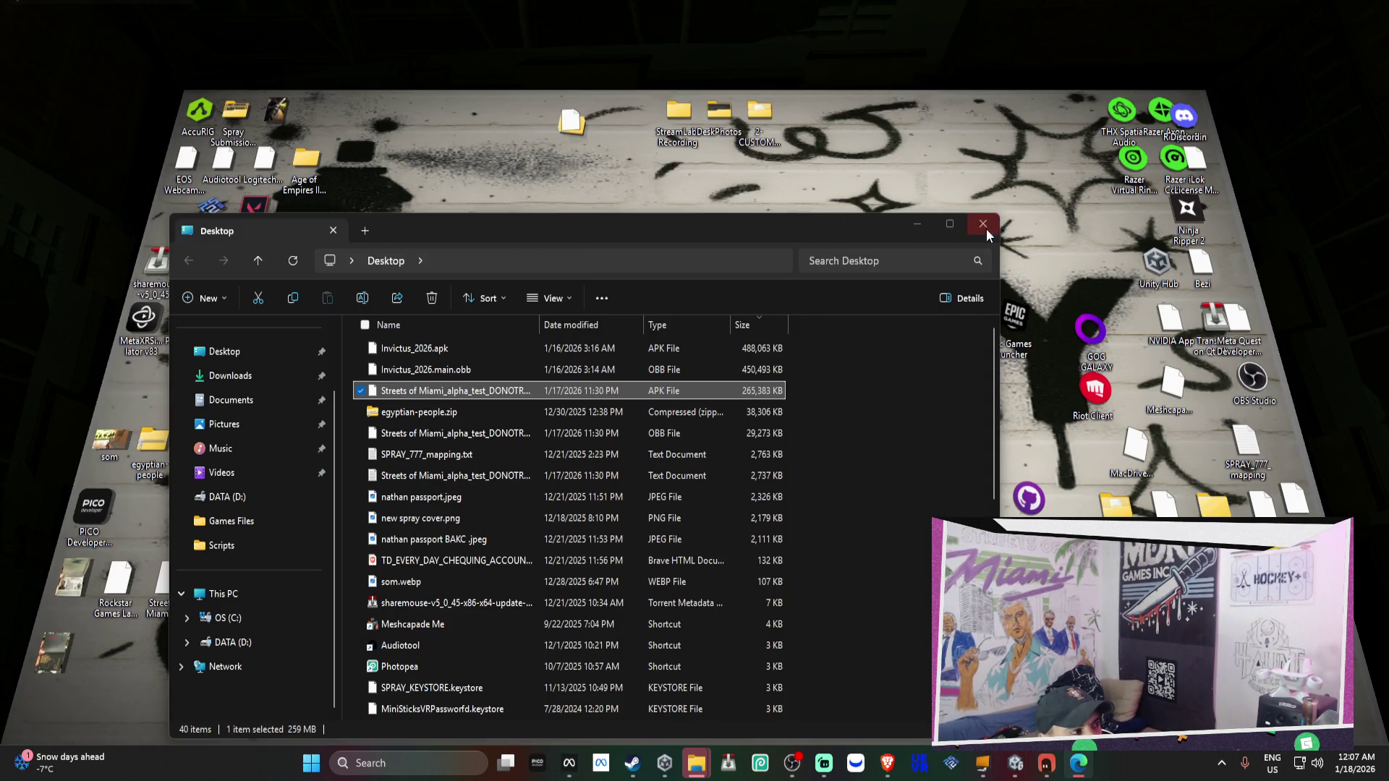
Clear the File Explorer window and bring the Unity editor back to the front
click(901, 145)
click(1046, 763)
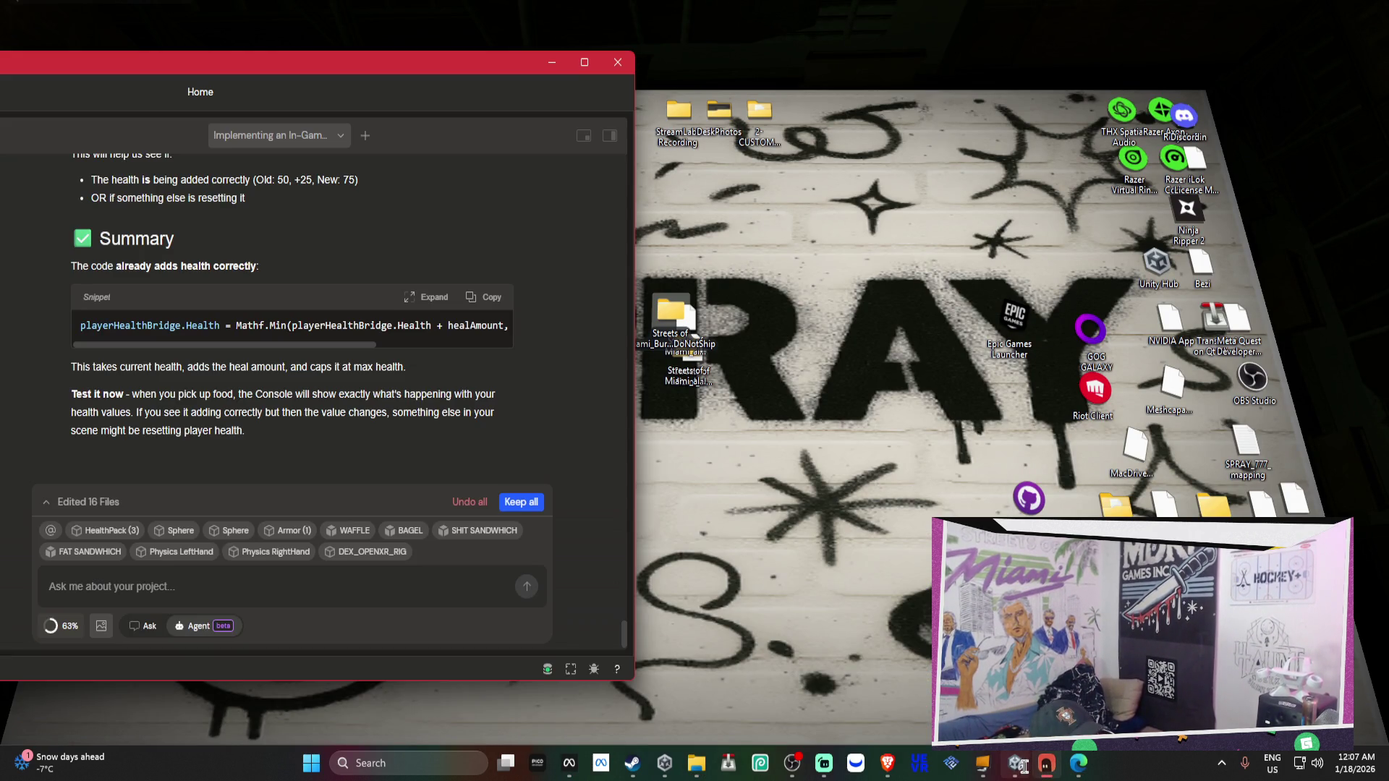
click(1016, 763)
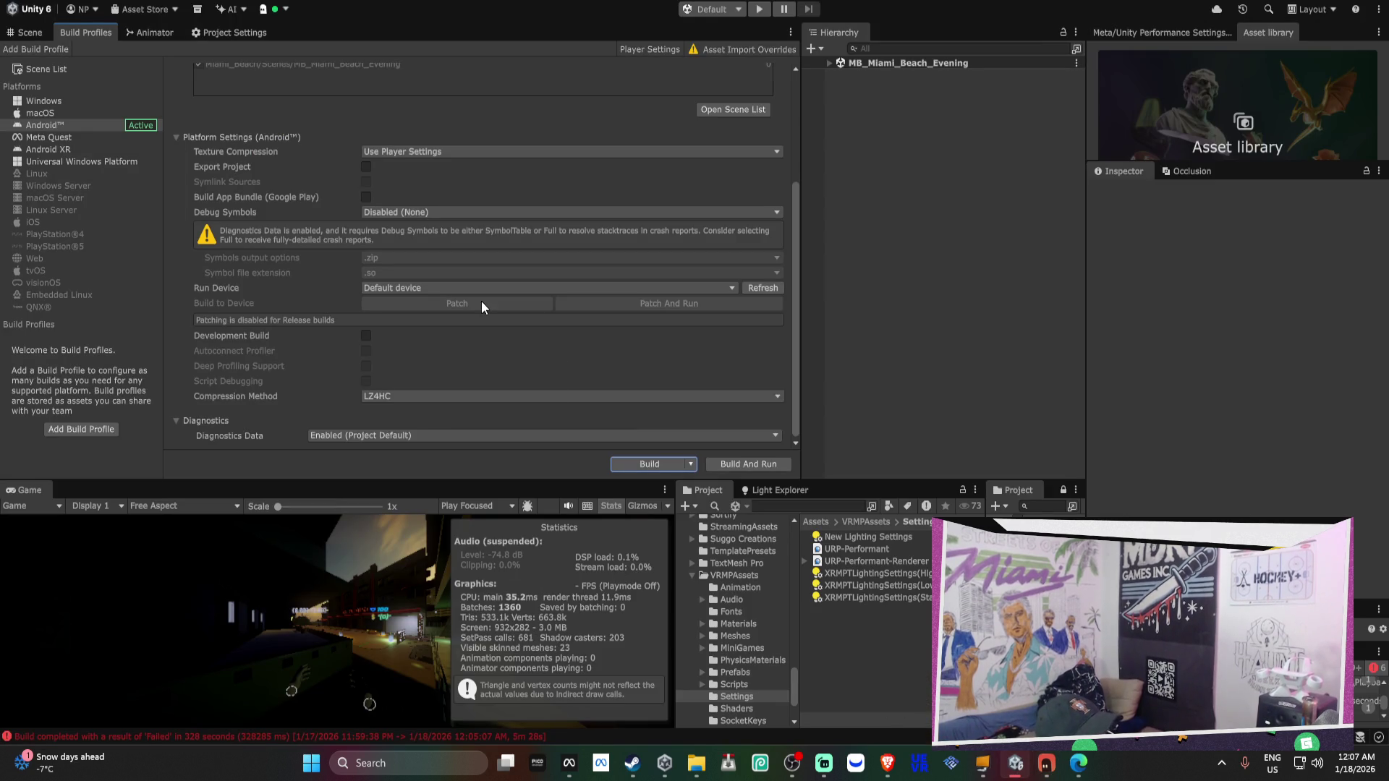